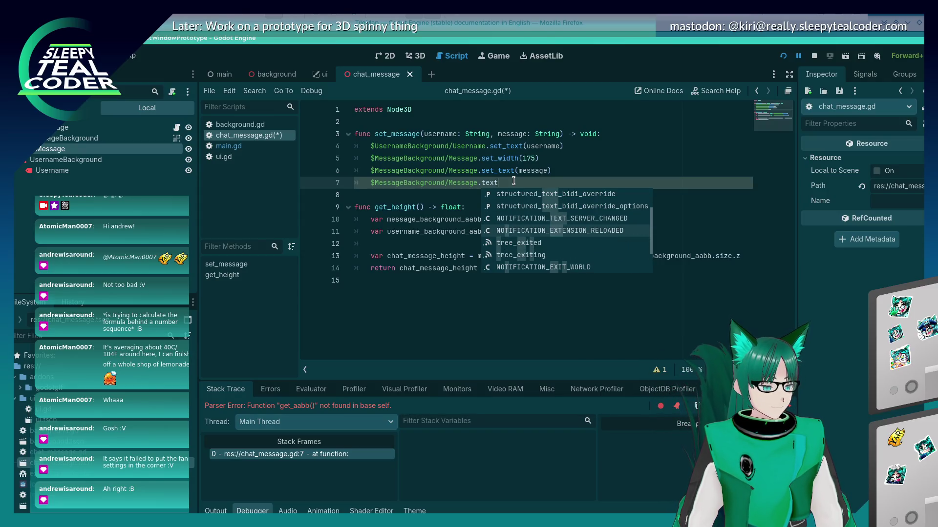
# - Insert texture_filter after Message. on line 7 of chat_message.gd, then start erasing it
pyautogui.press('Up')
pyautogui.press('Up')
pyautogui.press('Up')
pyautogui.press('Return')
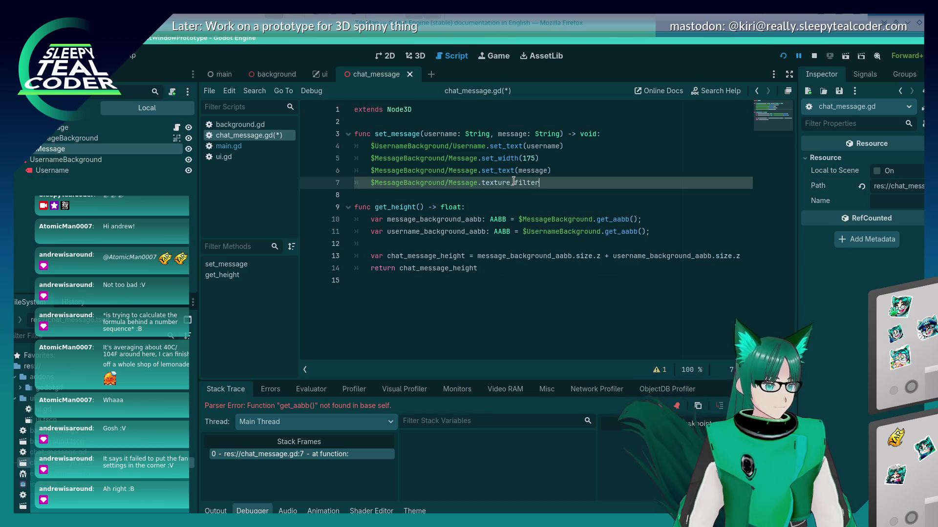
pyautogui.moveTo(507, 184)
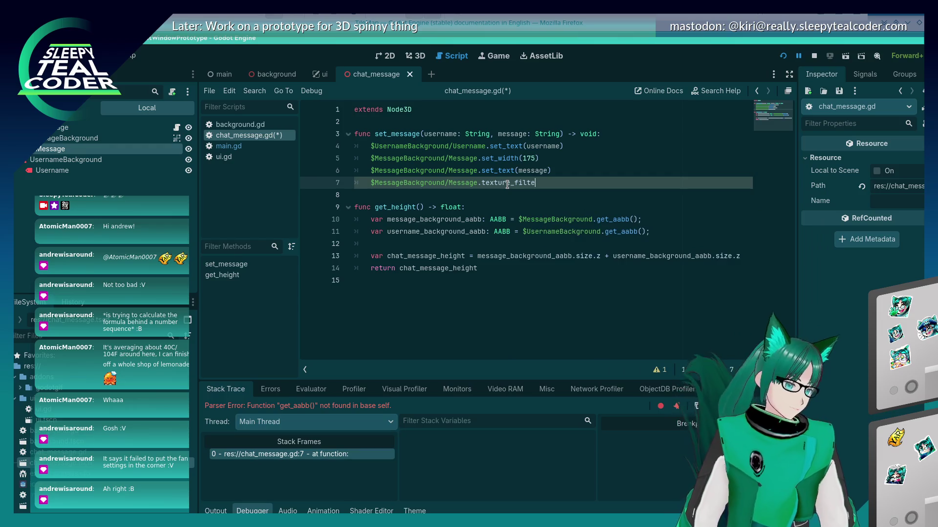
pyautogui.press('BackSpace')
pyautogui.press('BackSpace')
pyautogui.press('BackSpace')
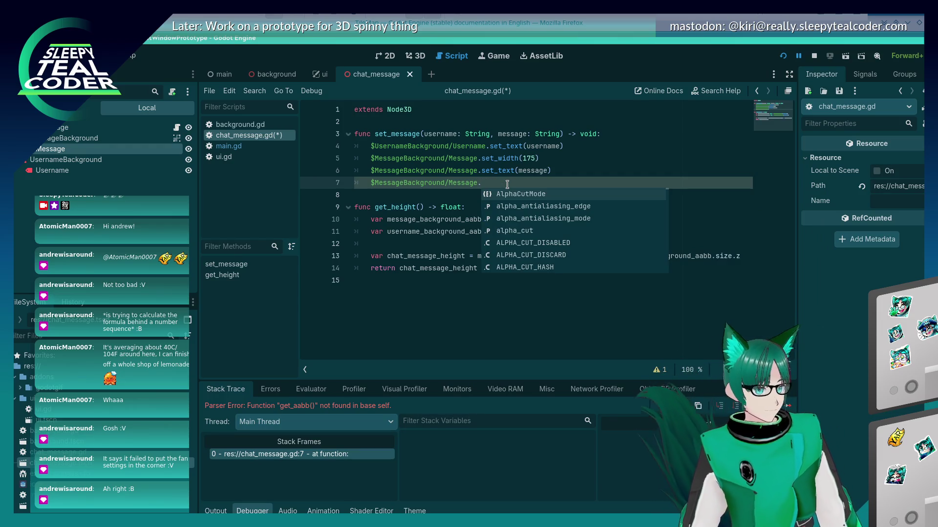
# - Browse up the Message node's autocomplete members, past the physics interpolation and notification entries
pyautogui.press('Up')
pyautogui.press('Up')
pyautogui.press('Up')
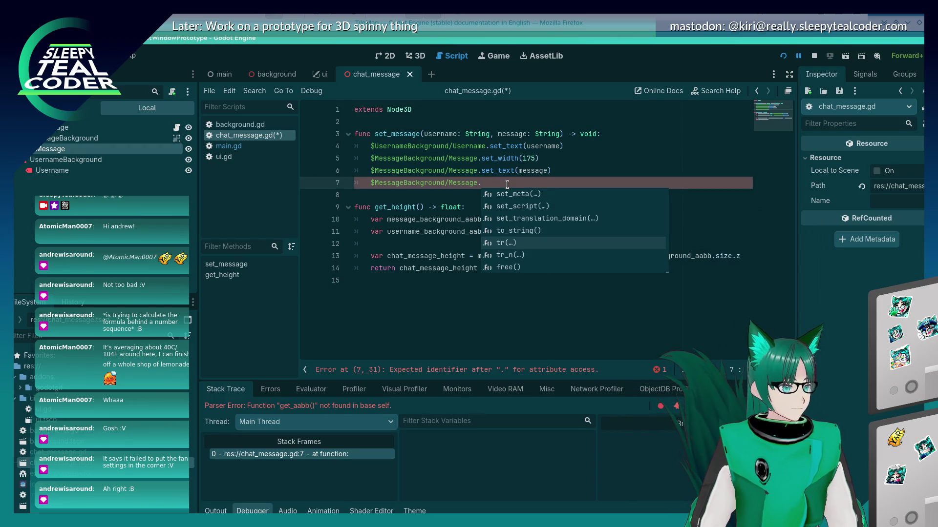
pyautogui.press('Up')
pyautogui.press('Up')
pyautogui.press('Up')
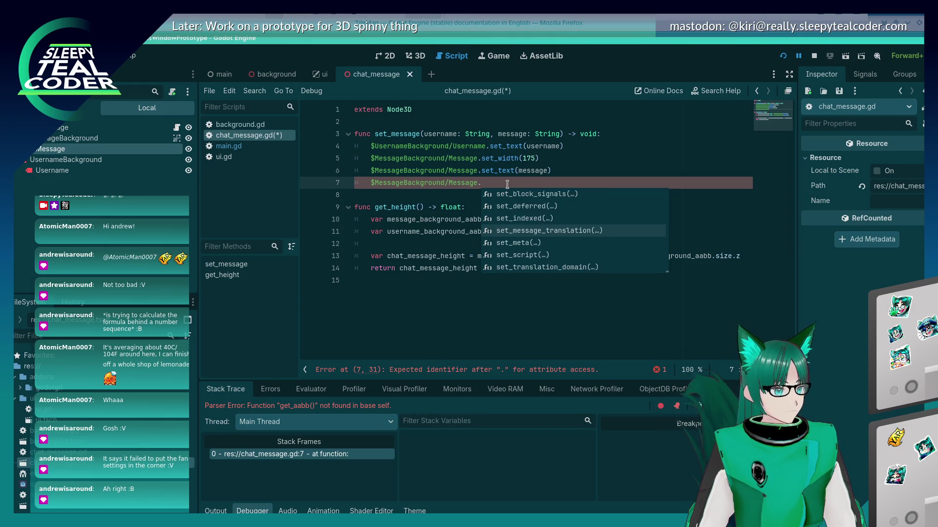
pyautogui.press('Up')
pyautogui.press('Up')
pyautogui.press('Up')
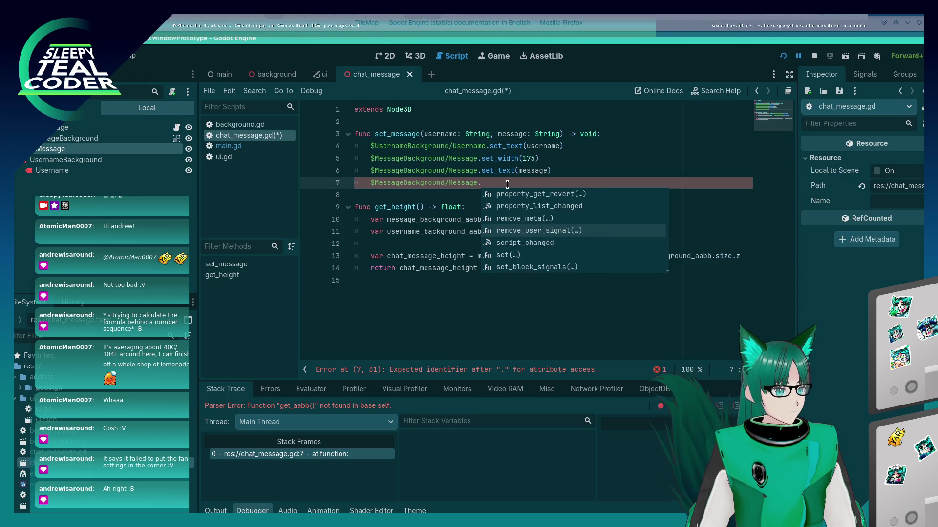
pyautogui.press('Up')
pyautogui.press('Up')
pyautogui.press('Up')
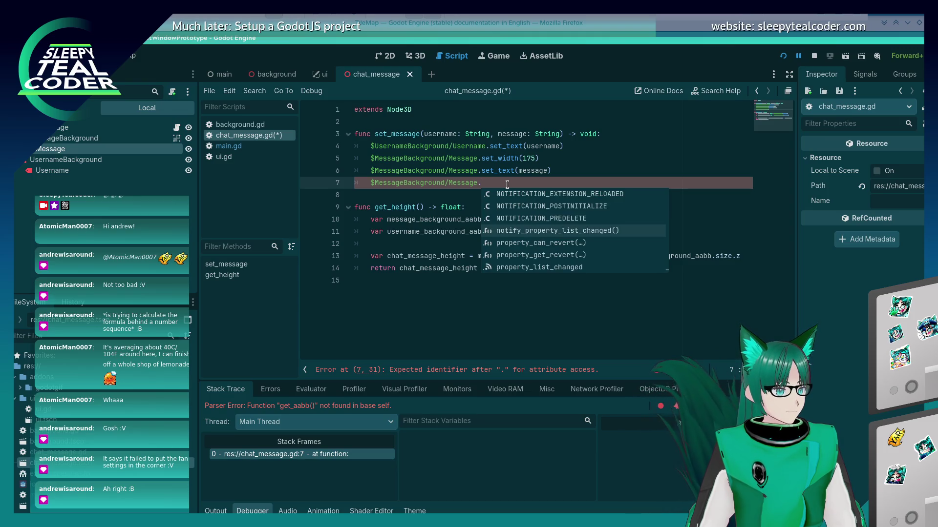
pyautogui.press('Up')
pyautogui.press('Up')
pyautogui.press('Up')
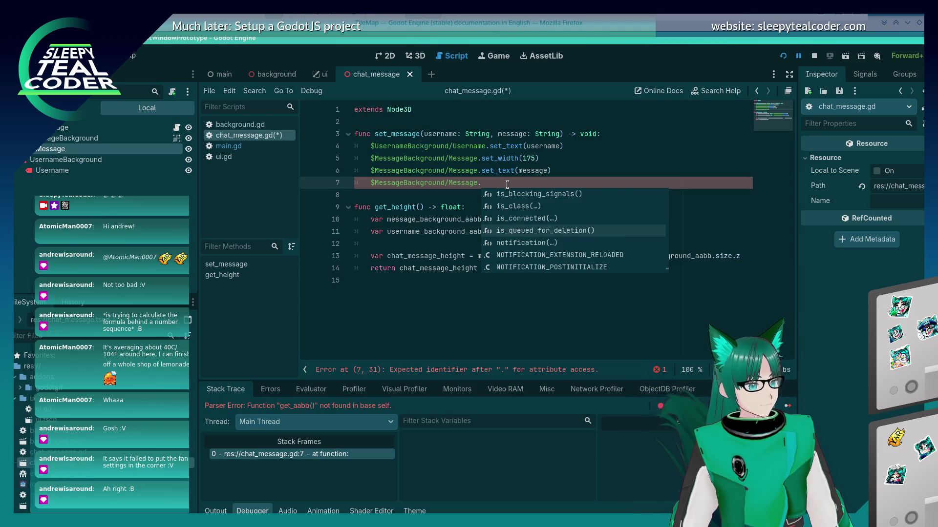
pyautogui.press('Up')
pyautogui.press('Up')
pyautogui.press('Up')
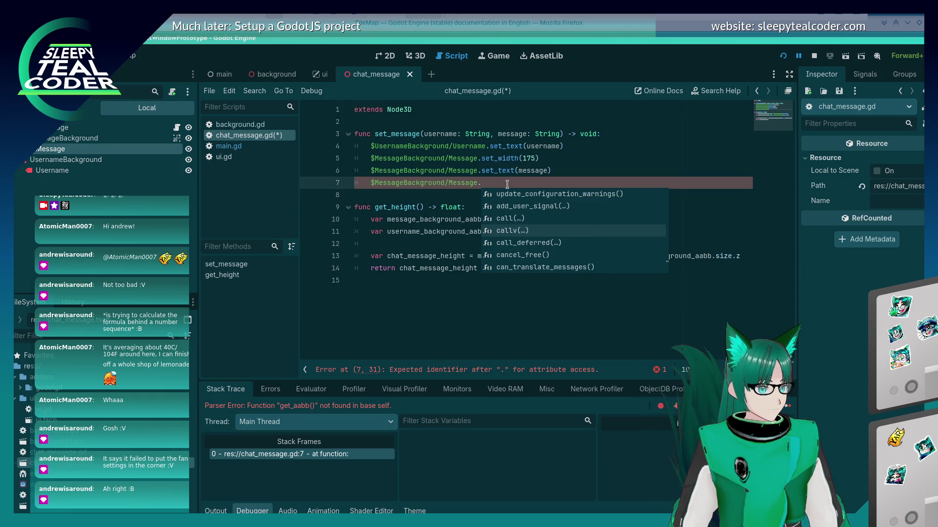
pyautogui.press('Up')
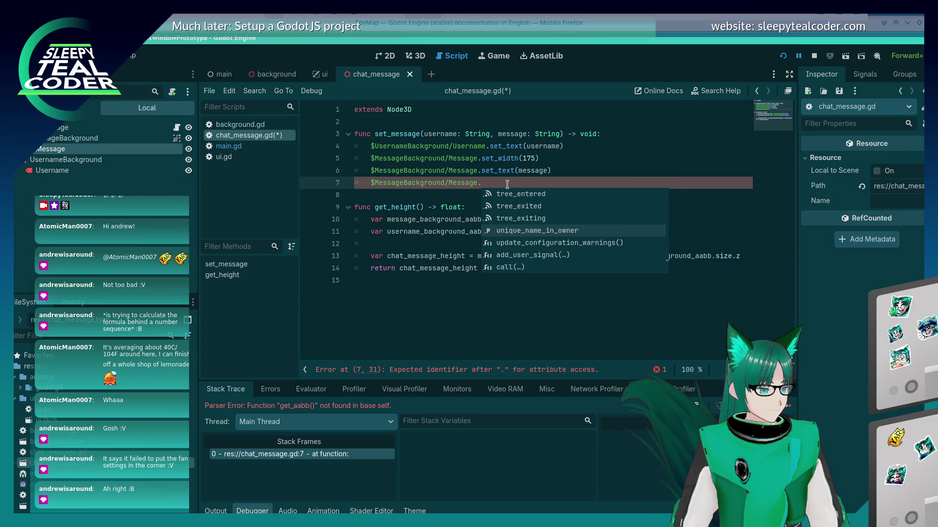
pyautogui.press('Up')
pyautogui.press('Up')
pyautogui.press('Up')
pyautogui.press('Up')
pyautogui.press('Up')
pyautogui.press('Up')
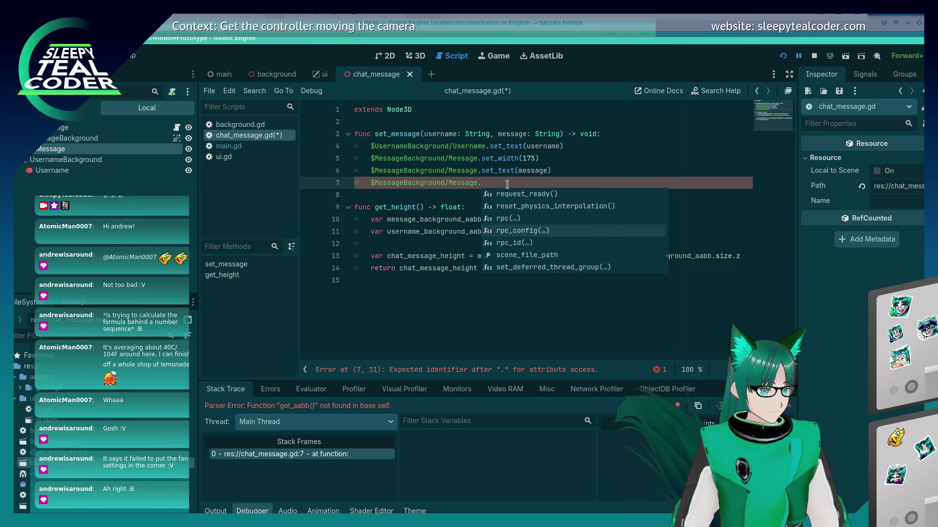
pyautogui.press('Up')
pyautogui.press('Up')
pyautogui.press('Up')
pyautogui.press('Up')
pyautogui.press('Up')
pyautogui.press('Up')
pyautogui.press('Up')
pyautogui.press('Up')
pyautogui.press('Up')
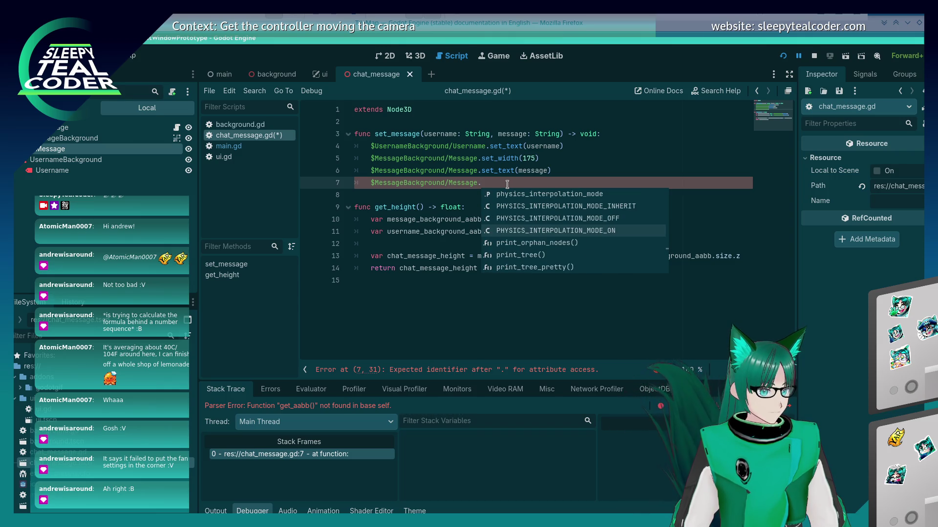
pyautogui.press('Up')
pyautogui.press('Up')
pyautogui.press('Up')
pyautogui.press('Up')
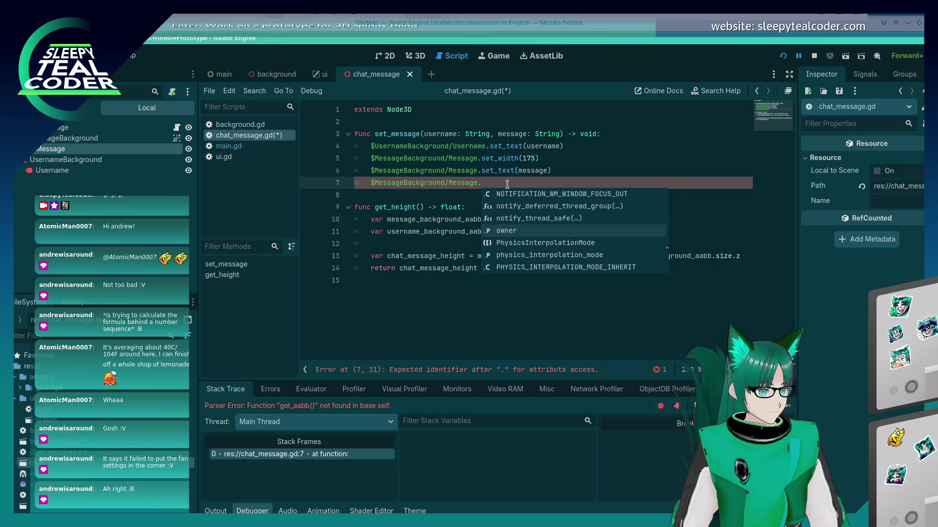
pyautogui.press('Up')
pyautogui.press('Up')
pyautogui.press('Up')
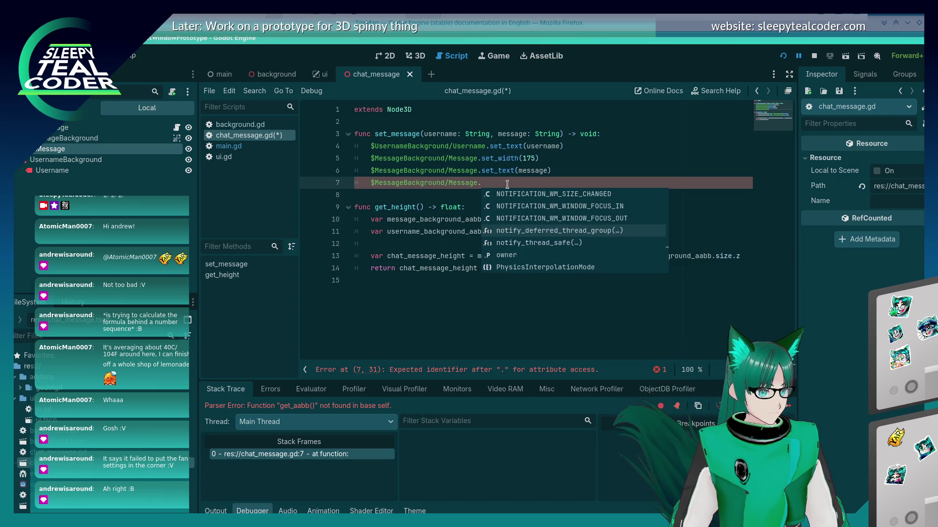
pyautogui.press('Up')
pyautogui.press('Up')
pyautogui.press('Up')
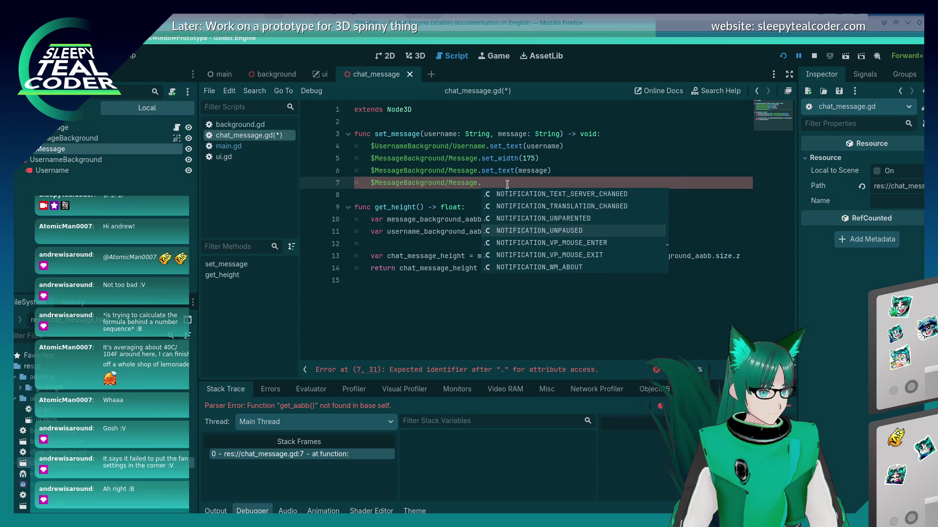
pyautogui.press('Up')
pyautogui.press('Up')
pyautogui.press('Up')
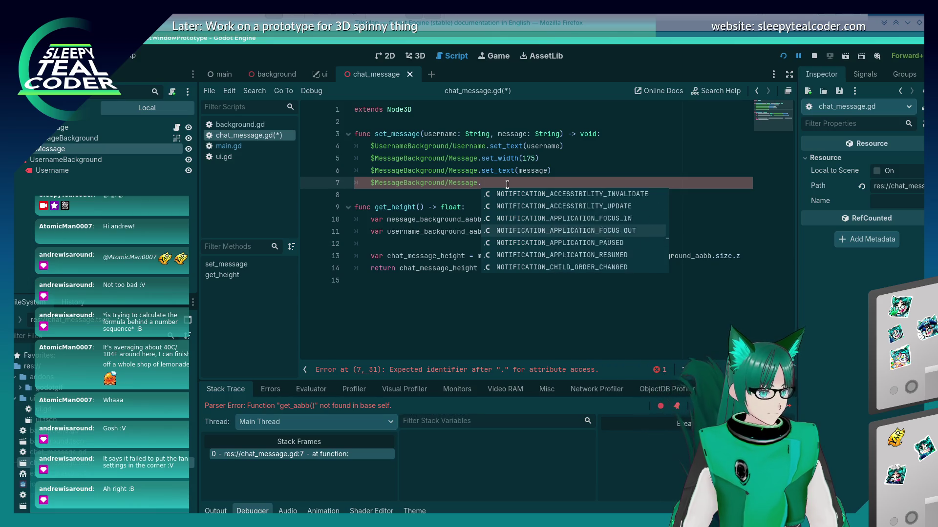
# - Step past multiplayer and has_node to get_viewport() and insert it on line 7
pyautogui.press('Down')
pyautogui.press('Down')
pyautogui.press('Down')
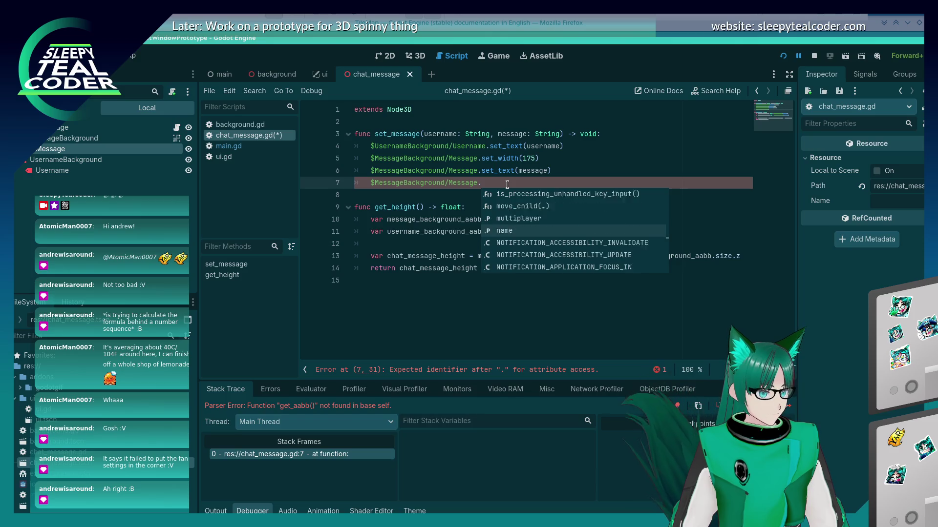
pyautogui.press('Up')
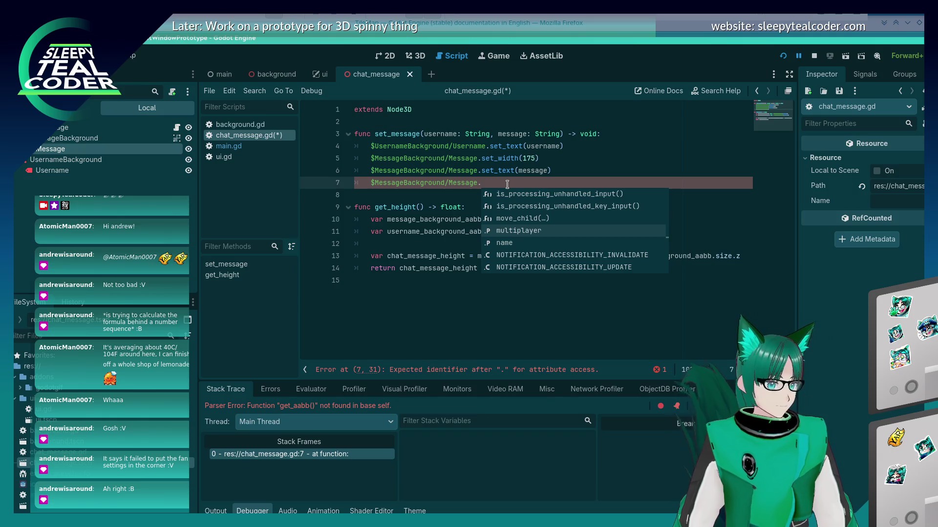
pyautogui.press('Up')
pyautogui.press('Up')
pyautogui.press('Up')
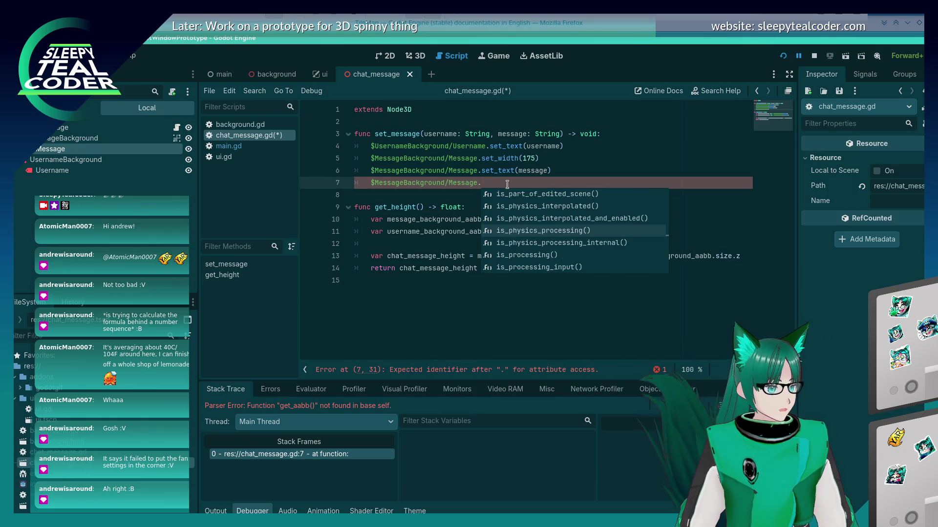
pyautogui.press('Up')
pyautogui.press('Up')
pyautogui.press('Up')
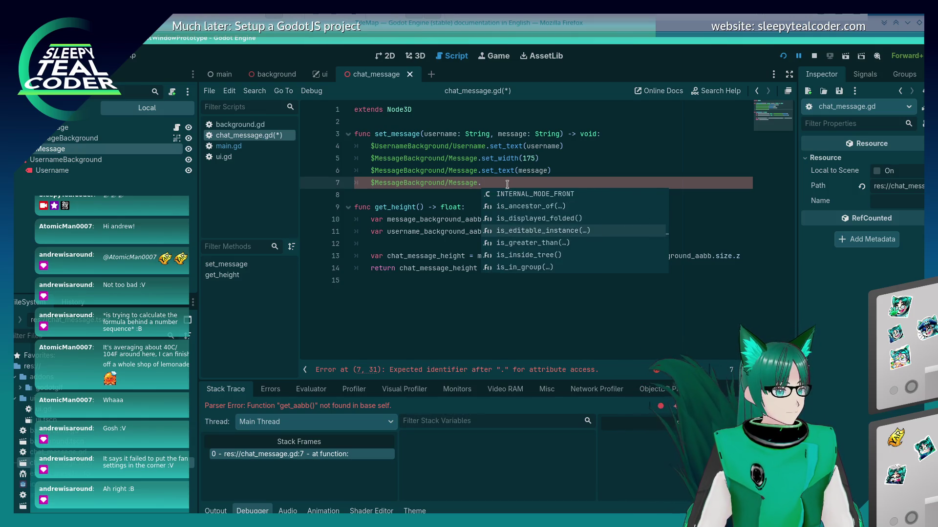
pyautogui.press('Up')
pyautogui.press('Up')
pyautogui.press('Up')
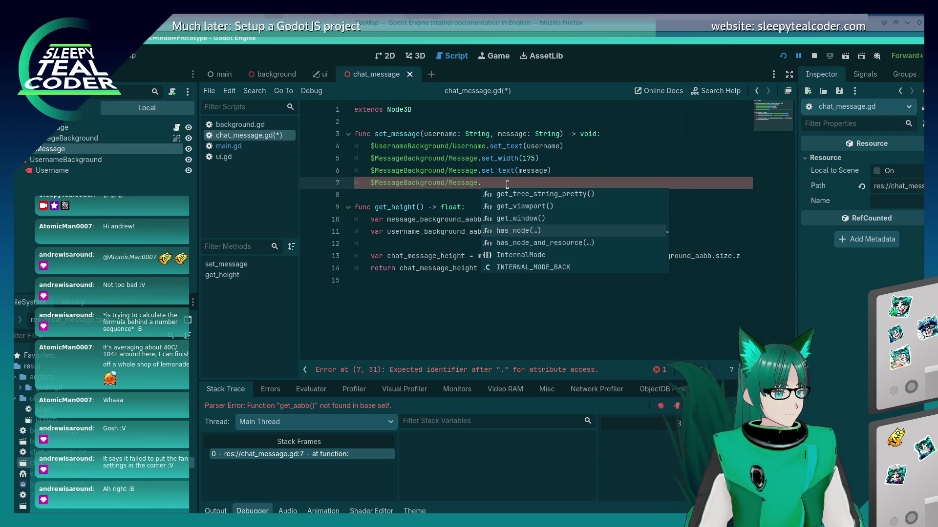
pyautogui.press('Up')
pyautogui.press('Up')
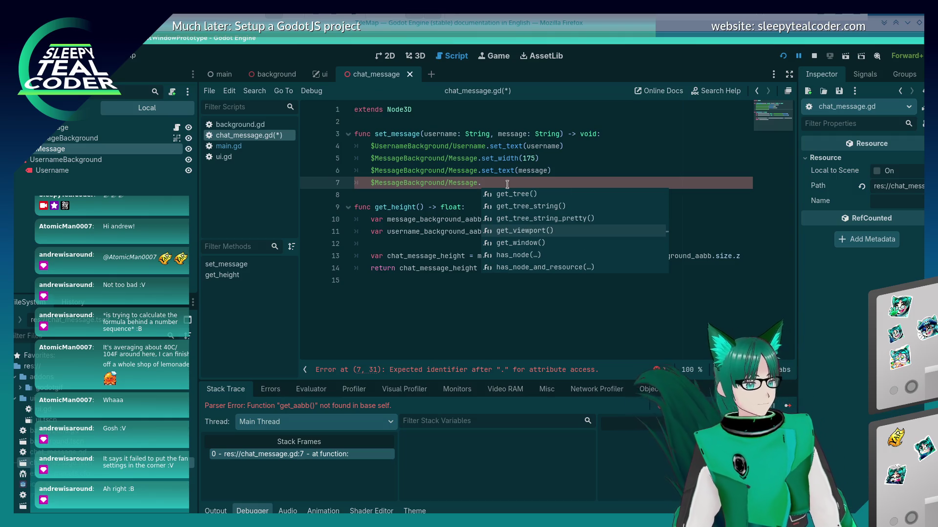
pyautogui.press('Return')
# - Add a dot after get_viewport() and browse the viewport's has_, get_ and process members
pyautogui.write('.')
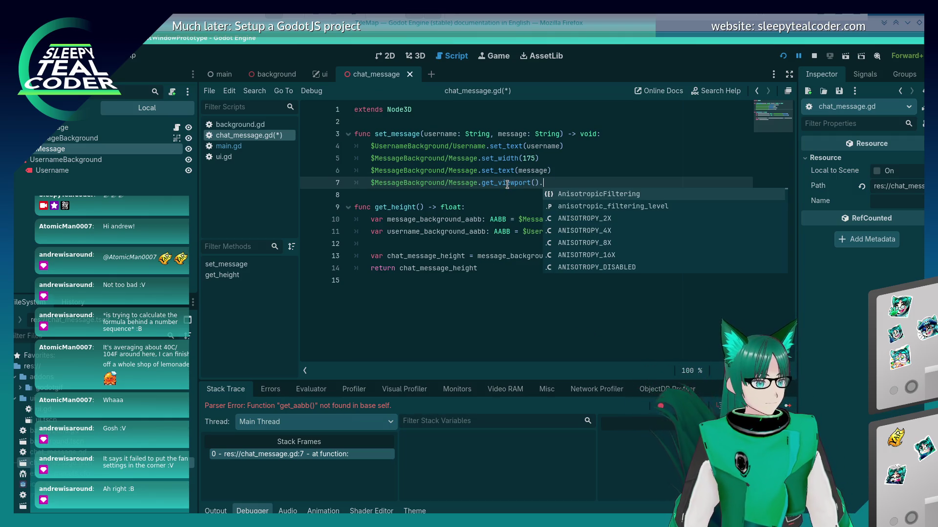
pyautogui.press('Up')
pyautogui.press('Up')
pyautogui.press('Up')
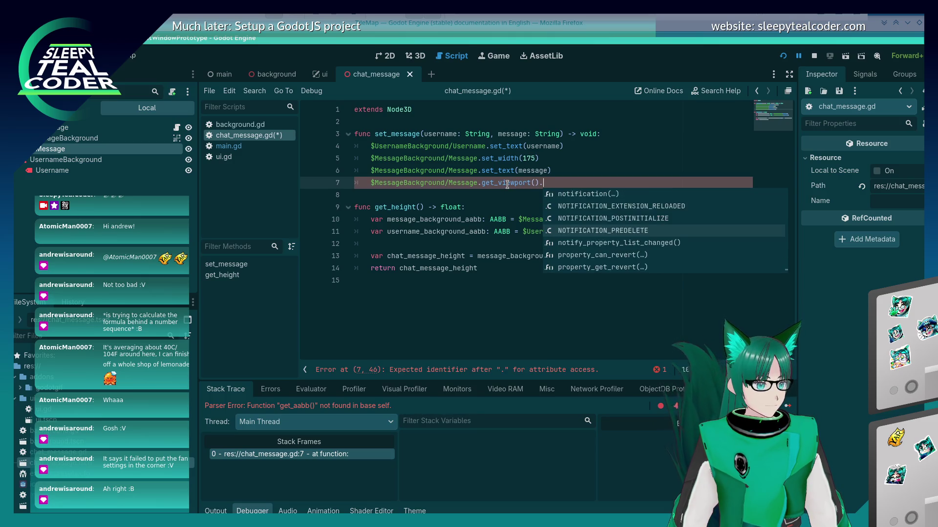
pyautogui.press('Up')
pyautogui.press('Up')
pyautogui.press('Up')
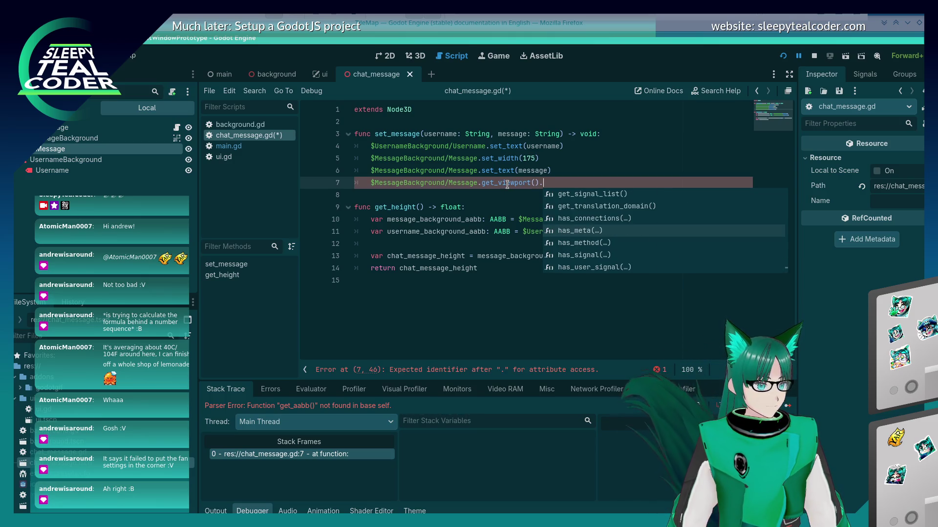
pyautogui.press('Up')
pyautogui.press('Up')
pyautogui.press('Up')
pyautogui.press('Up')
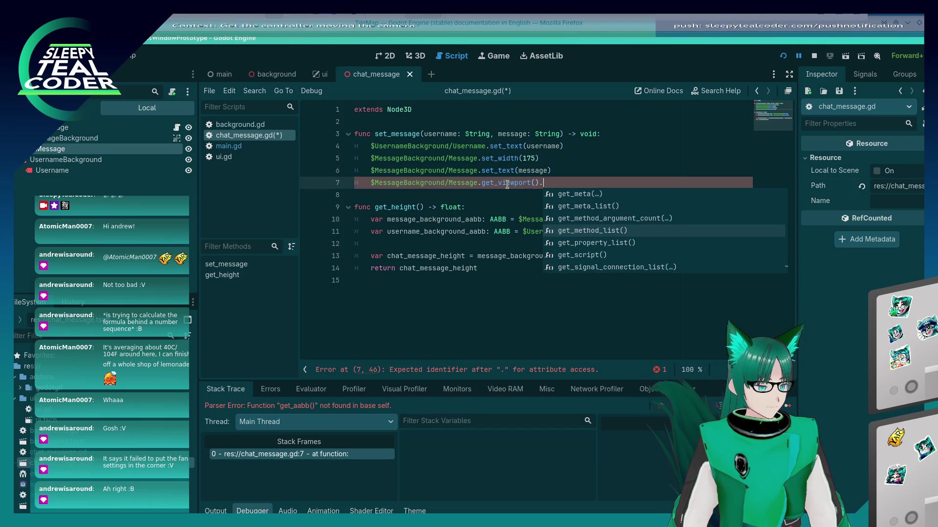
pyautogui.press('Up')
pyautogui.press('Up')
pyautogui.press('Up')
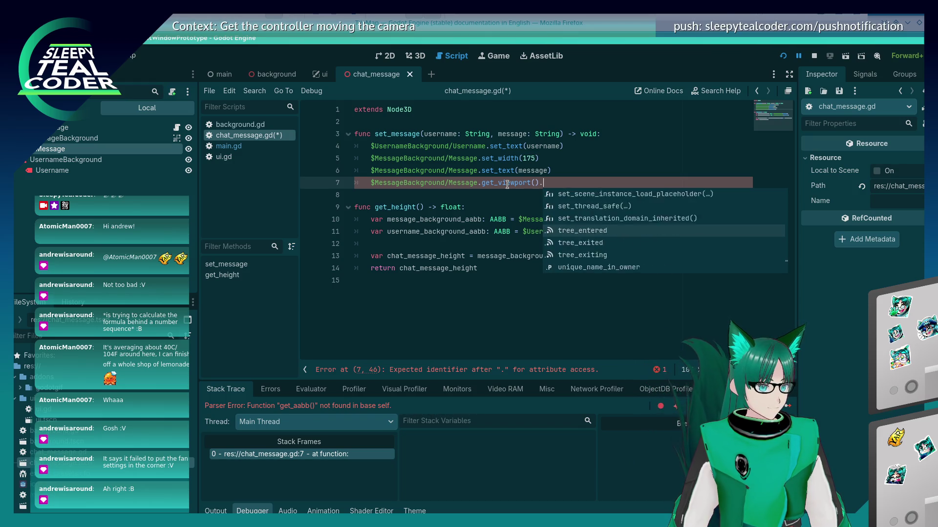
pyautogui.press('Up')
pyautogui.press('Up')
pyautogui.press('Up')
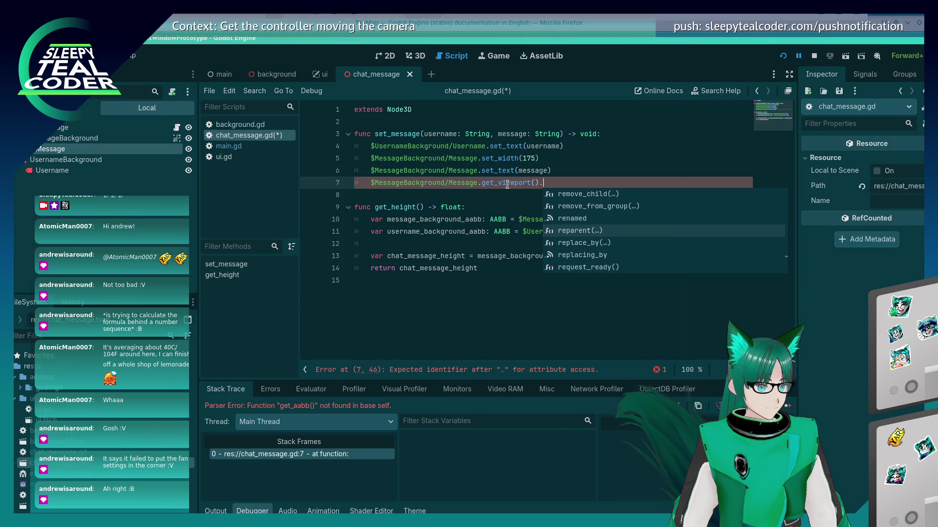
pyautogui.press('Up')
pyautogui.press('Up')
pyautogui.press('Up')
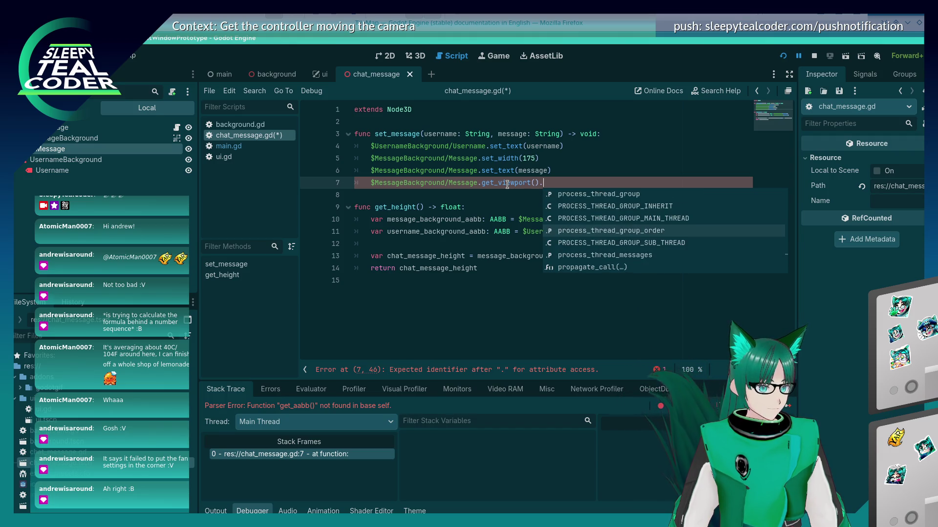
pyautogui.press('Up')
pyautogui.press('Up')
pyautogui.press('Up')
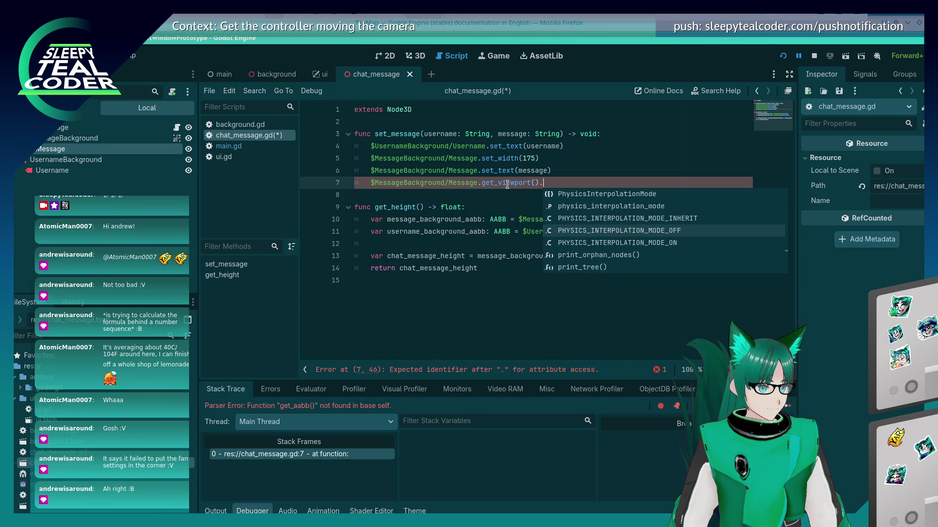
pyautogui.press('Up')
pyautogui.press('Up')
pyautogui.press('Up')
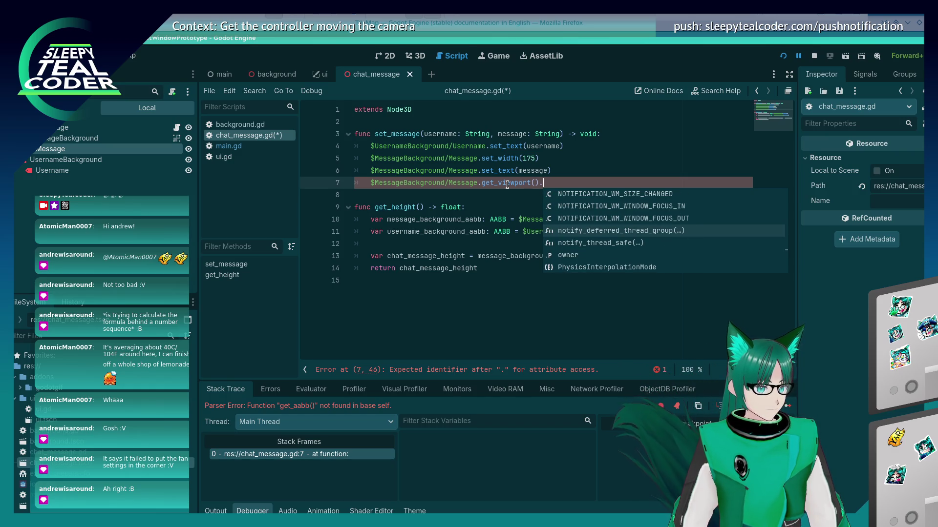
pyautogui.press('Up')
pyautogui.press('Up')
pyautogui.press('Up')
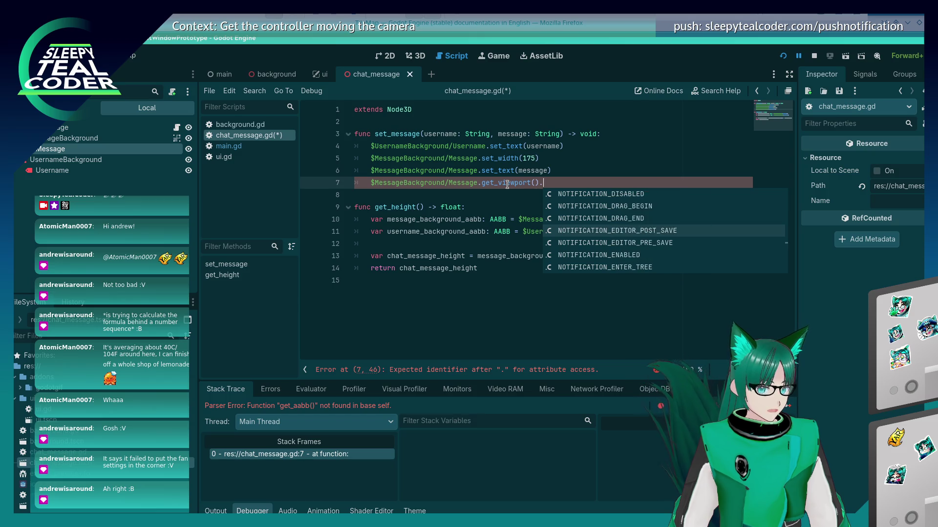
# - Keep scanning the viewport member suggestions, then type get_w at the end of line 7
pyautogui.press('Up')
pyautogui.press('Up')
pyautogui.press('Up')
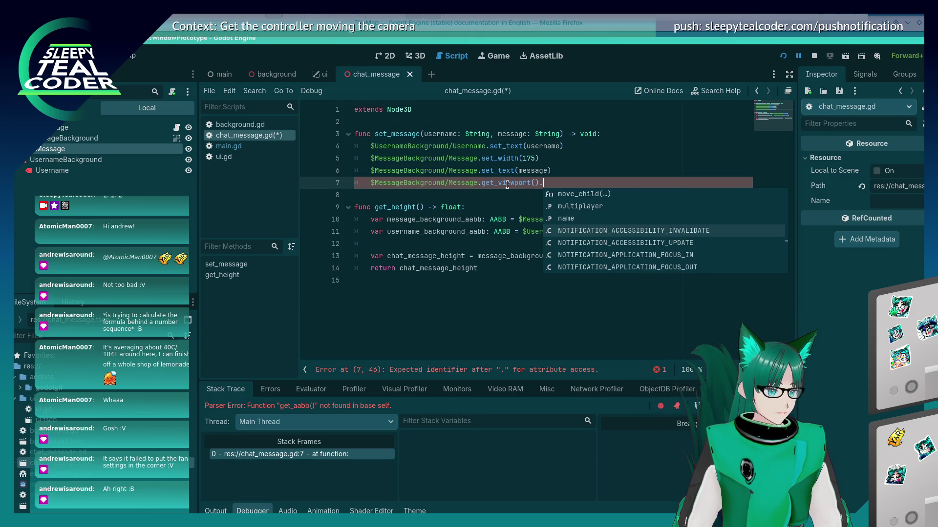
pyautogui.press('Up')
pyautogui.press('Up')
pyautogui.press('Up')
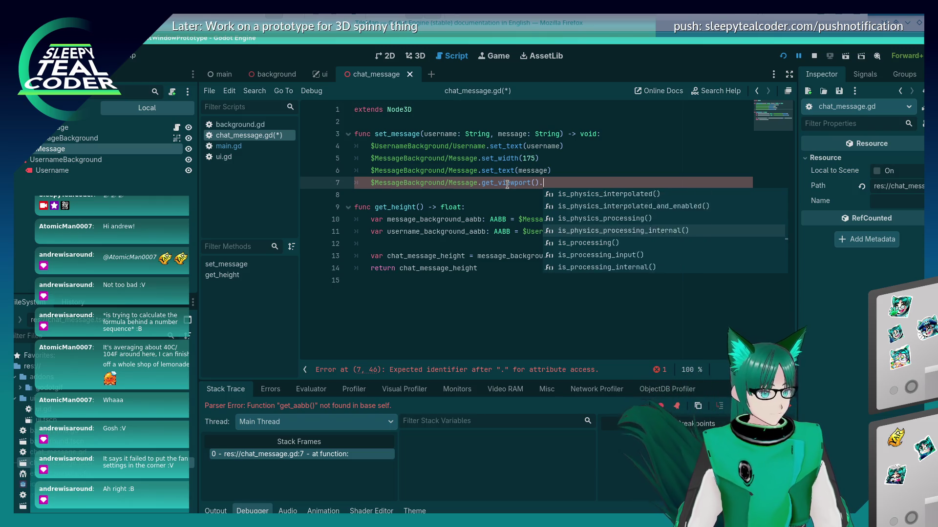
pyautogui.press('Up')
pyautogui.press('Up')
pyautogui.press('Up')
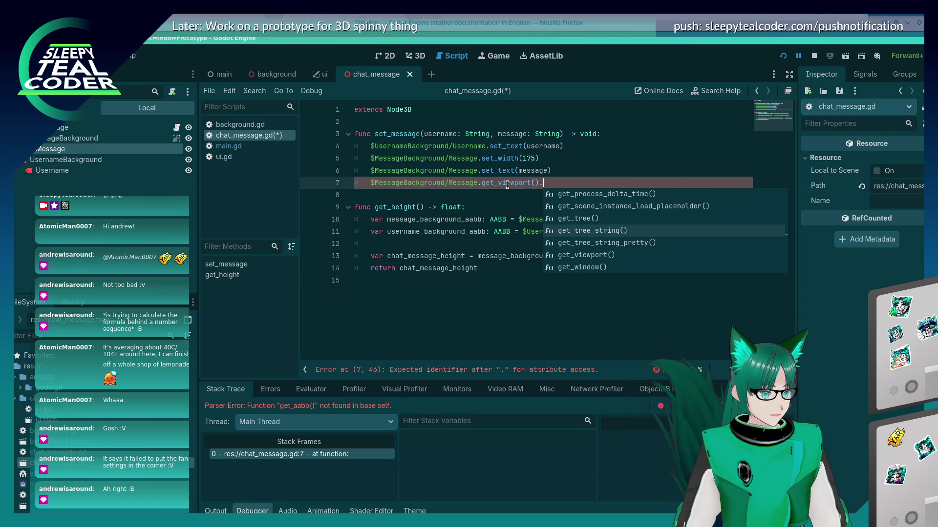
pyautogui.press('Up')
pyautogui.press('Up')
pyautogui.press('Up')
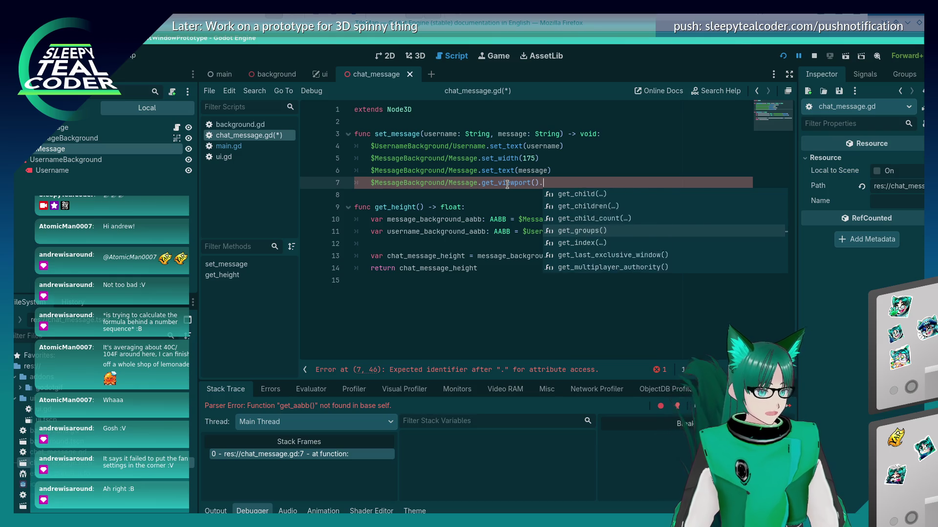
pyautogui.press('Up')
pyautogui.press('Up')
pyautogui.press('Up')
pyautogui.press('Up')
pyautogui.press('Up')
pyautogui.press('Up')
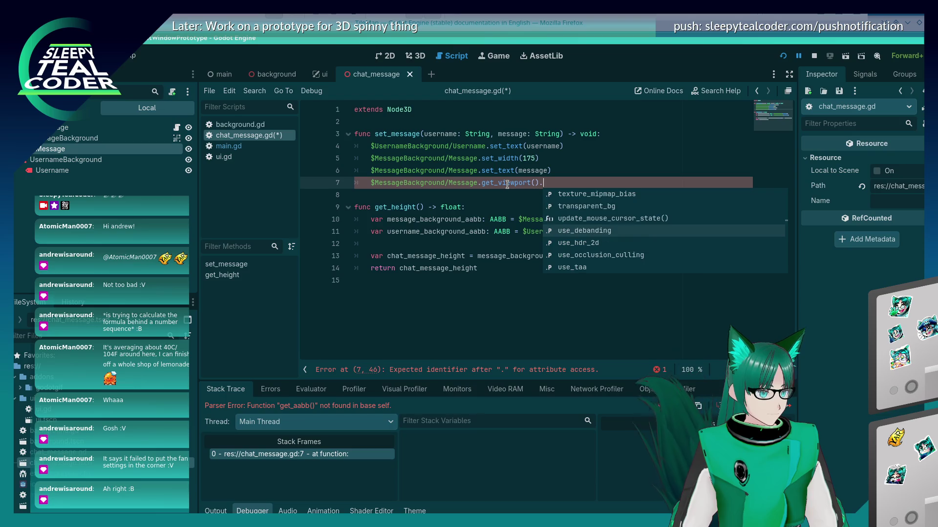
pyautogui.press('Up')
pyautogui.press('Up')
pyautogui.press('Up')
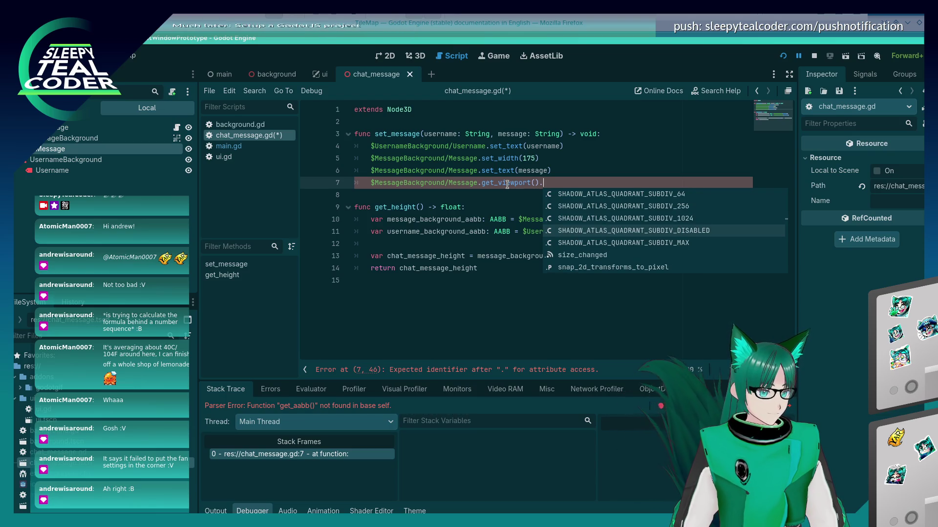
pyautogui.press('Up')
pyautogui.press('Up')
pyautogui.press('Up')
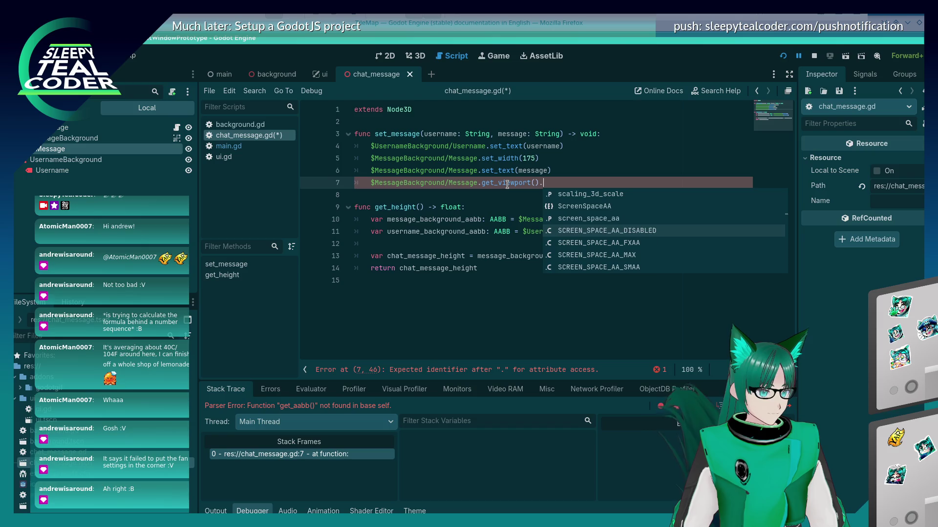
pyautogui.press('Up')
pyautogui.press('Up')
pyautogui.press('Up')
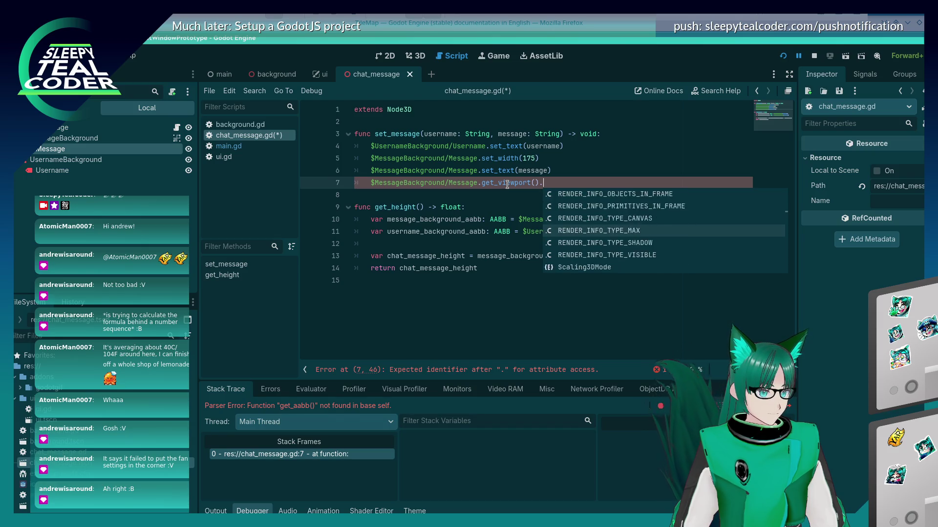
pyautogui.press('Up')
pyautogui.press('Up')
pyautogui.press('Up')
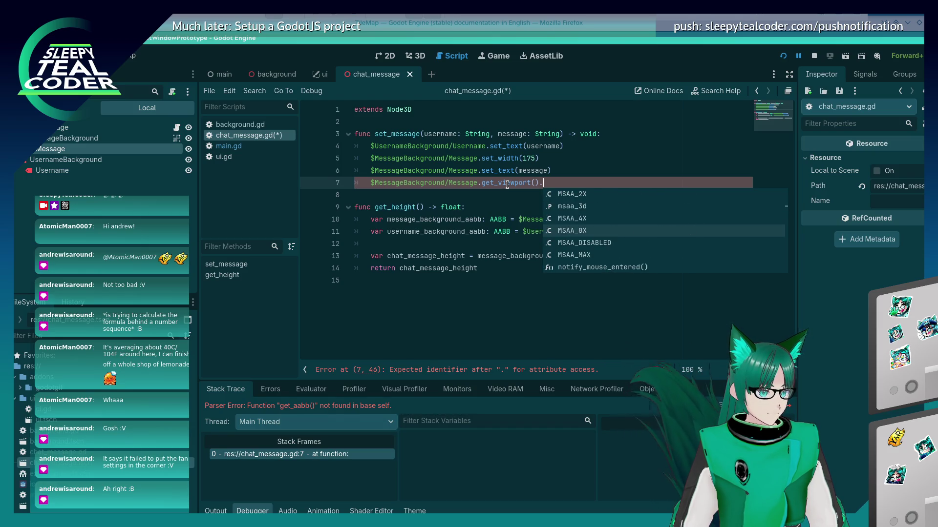
pyautogui.press('Up')
pyautogui.press('Up')
pyautogui.press('Up')
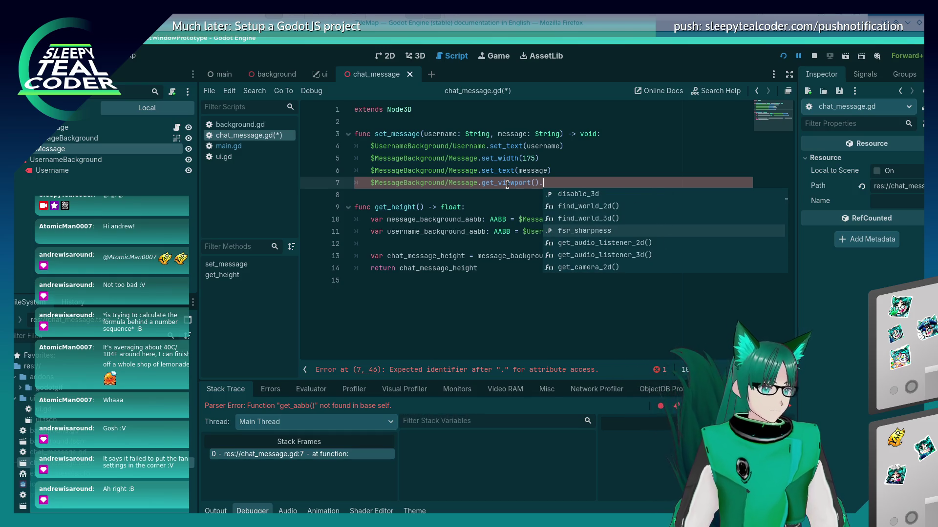
pyautogui.write('get_w')
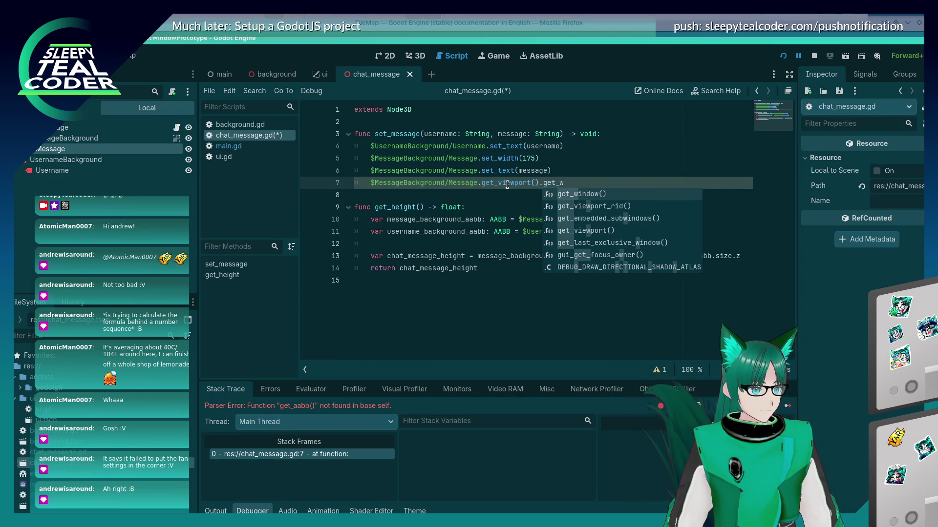
# - Try size and position. after get_viewport(), then delete the whole get_viewport() chain
pyautogui.press('BackSpace')
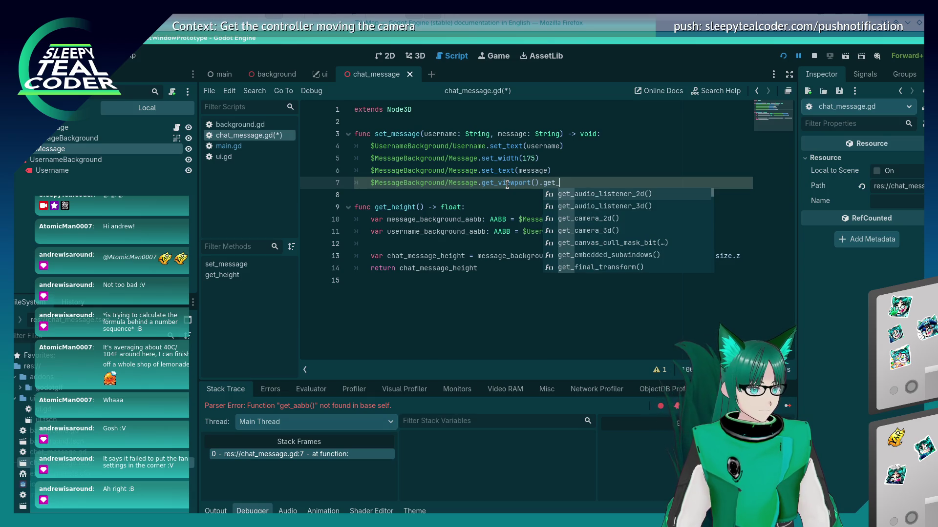
pyautogui.press('BackSpace')
pyautogui.press('BackSpace')
pyautogui.press('BackSpace')
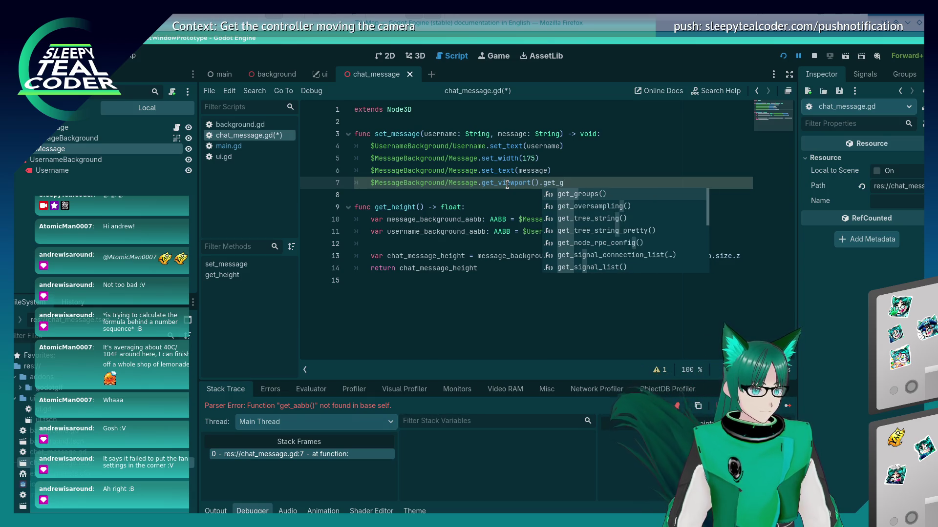
pyautogui.write('size')
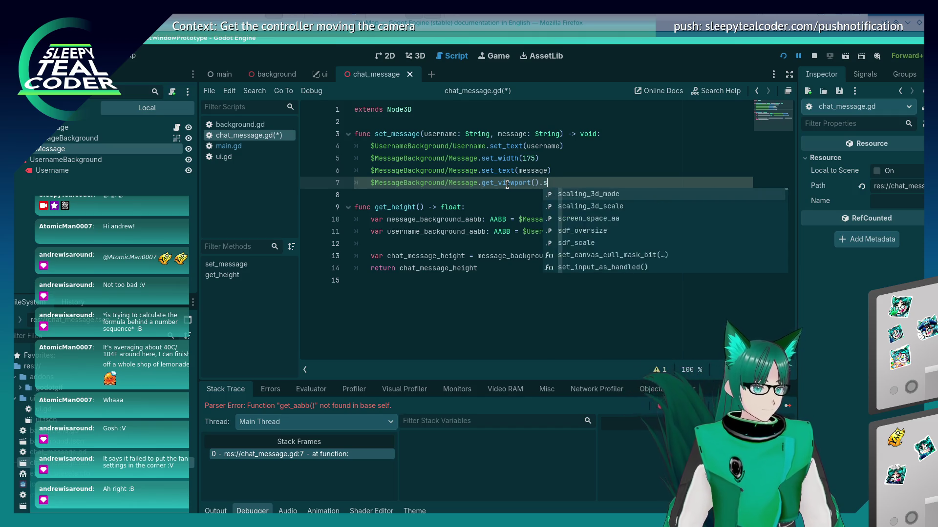
pyautogui.press('BackSpace')
pyautogui.press('BackSpace')
pyautogui.press('BackSpace')
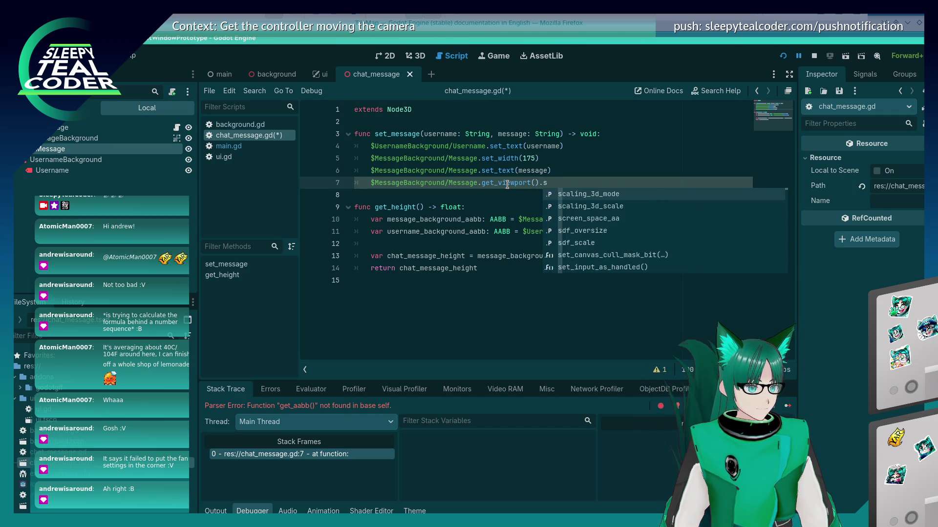
pyautogui.write('position.')
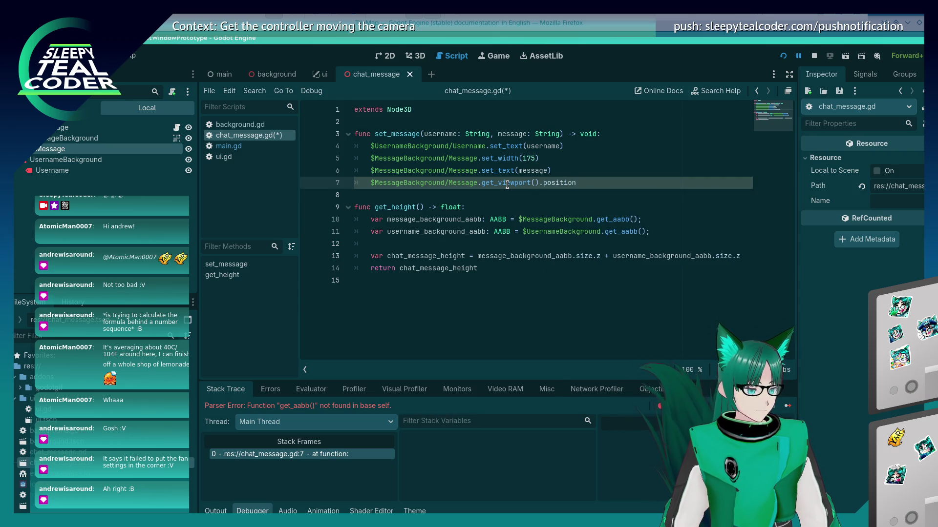
pyautogui.press('BackSpace')
pyautogui.press('BackSpace')
pyautogui.press('BackSpace')
pyautogui.write('.')
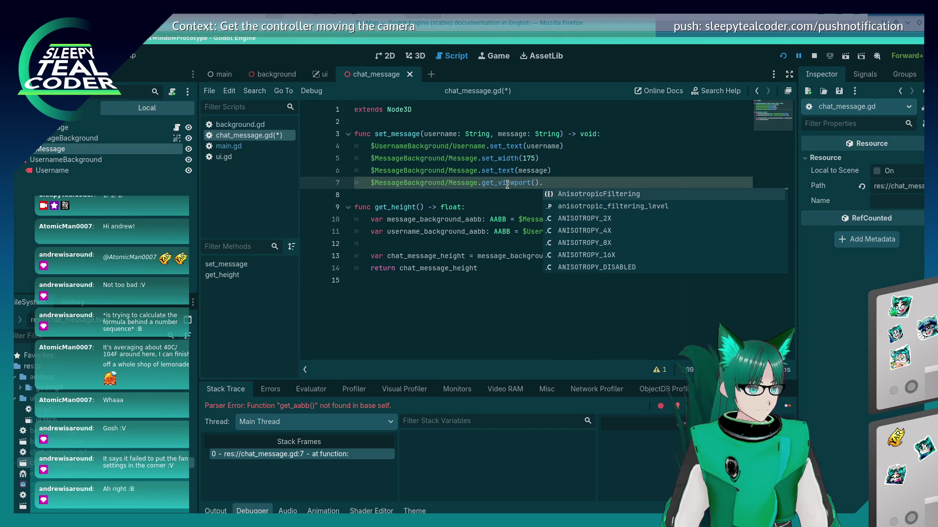
pyautogui.press('BackSpace')
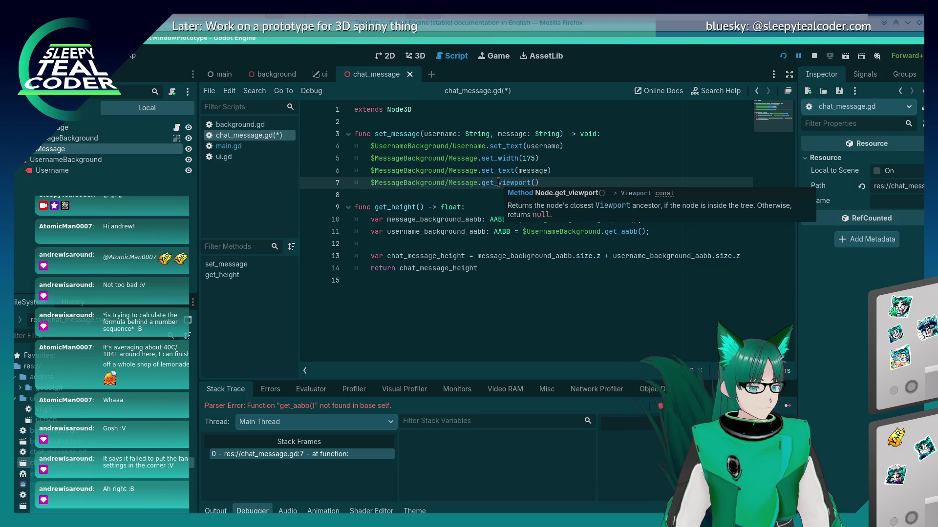
pyautogui.press('BackSpace')
pyautogui.press('BackSpace')
pyautogui.press('BackSpace')
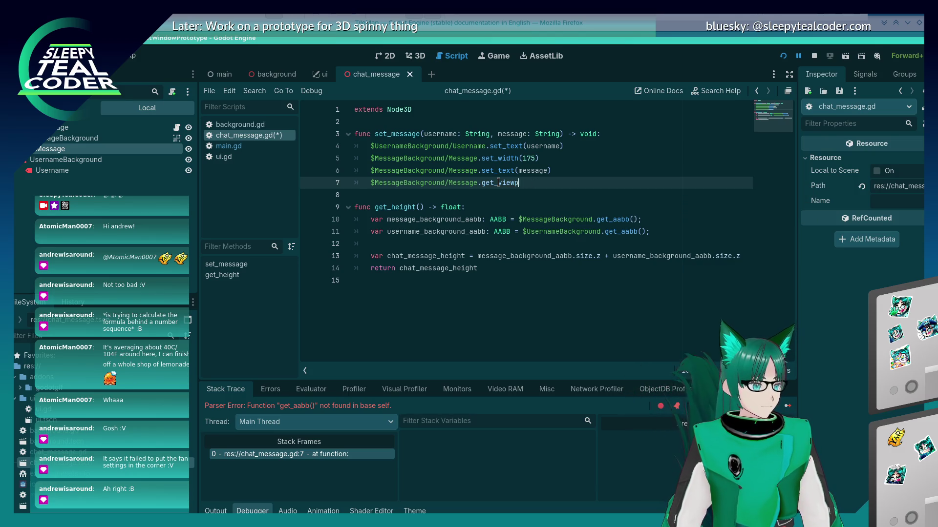
# - Look over the get_ suggestions, then leave line 7 as $MessageBackground/Message.text
pyautogui.write('get')
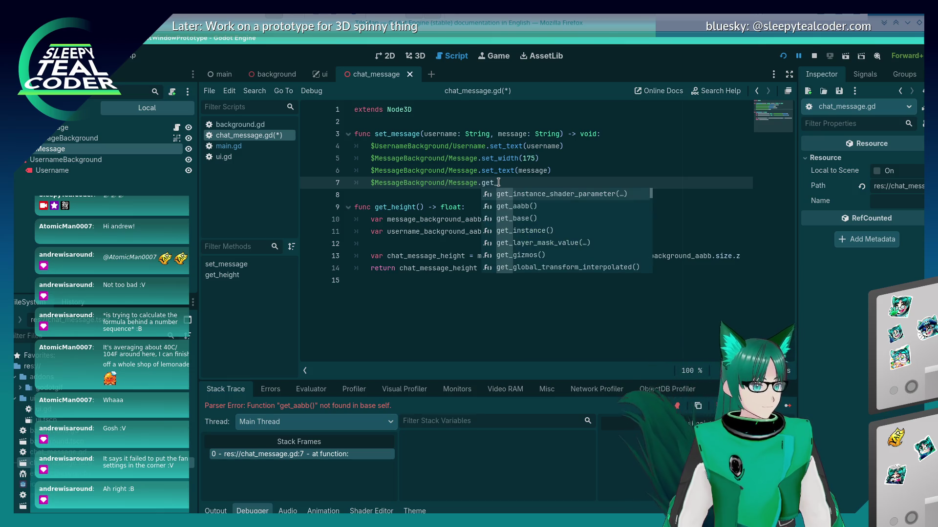
pyautogui.press('Down')
pyautogui.press('Down')
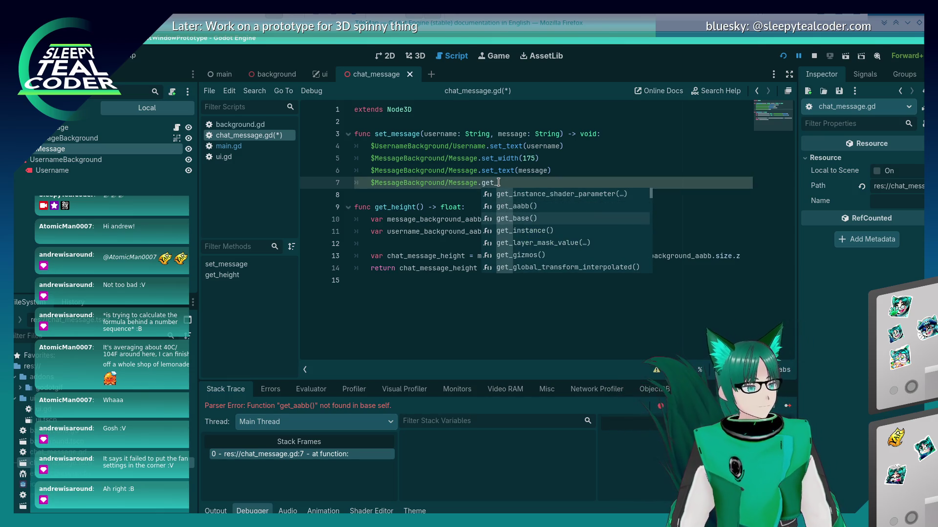
pyautogui.press('Down')
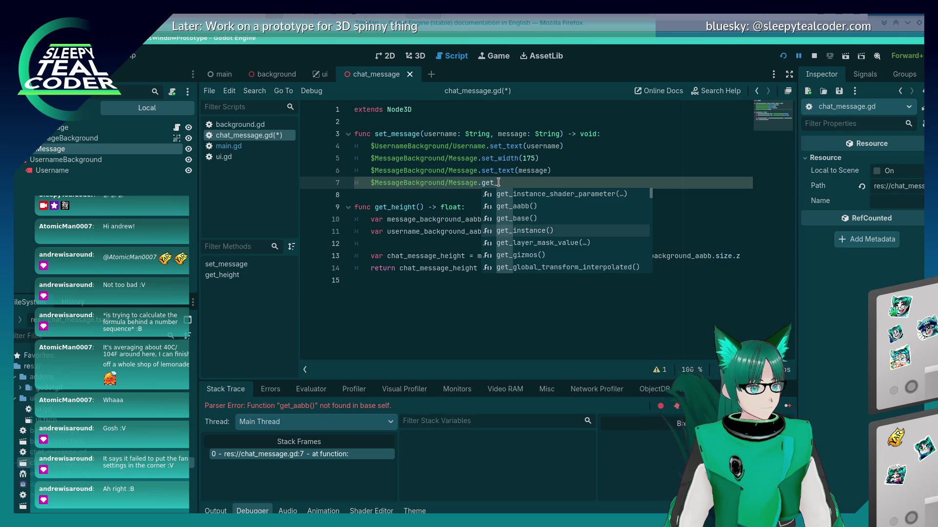
pyautogui.press('Up')
pyautogui.press('BackSpace')
pyautogui.press('BackSpace')
pyautogui.press('BackSpace')
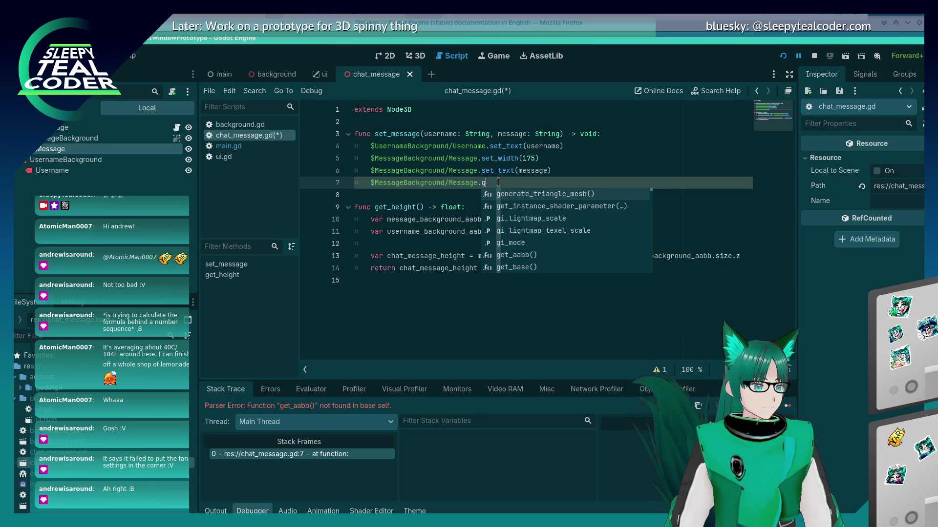
pyautogui.write('text get')
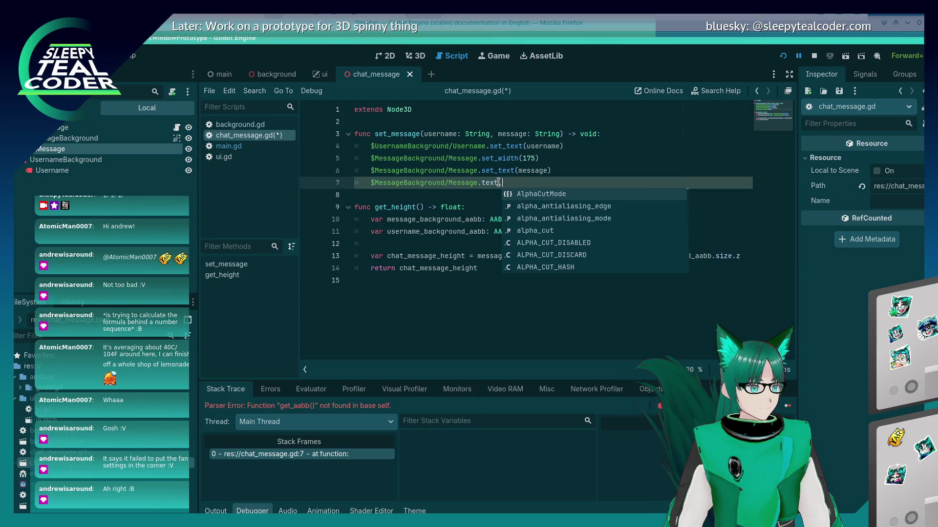
pyautogui.press('BackSpace')
pyautogui.press('BackSpace')
pyautogui.press('BackSpace')
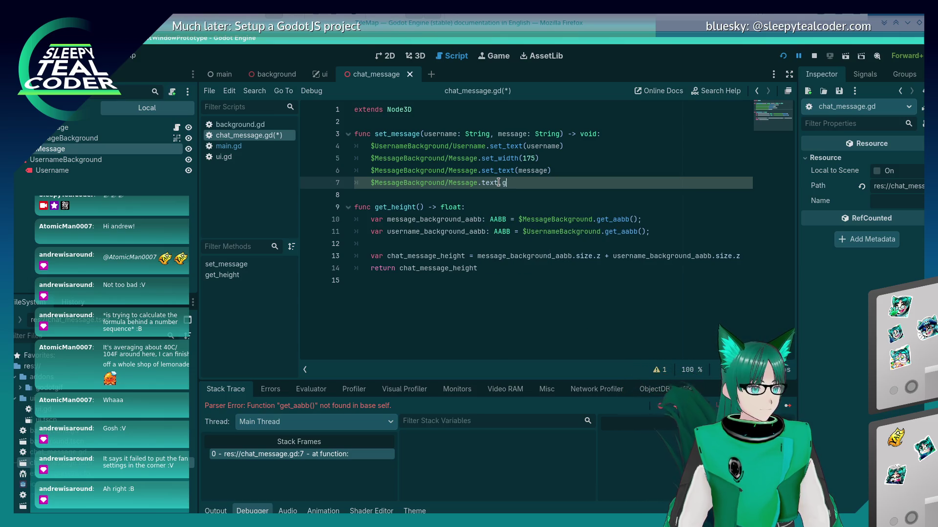
pyautogui.hotkey('alt', 'Tab')
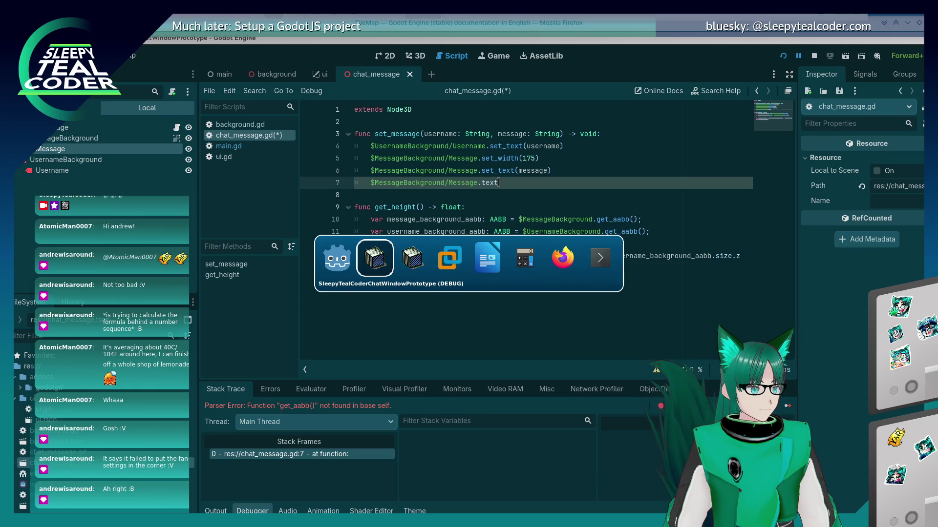
# - In Firefox, enter Label3D in the address bar and open the docs.godotengine.org Label3D page
pyautogui.hotkey('alt', 'Tab')
pyautogui.hotkey('alt', 'Tab')
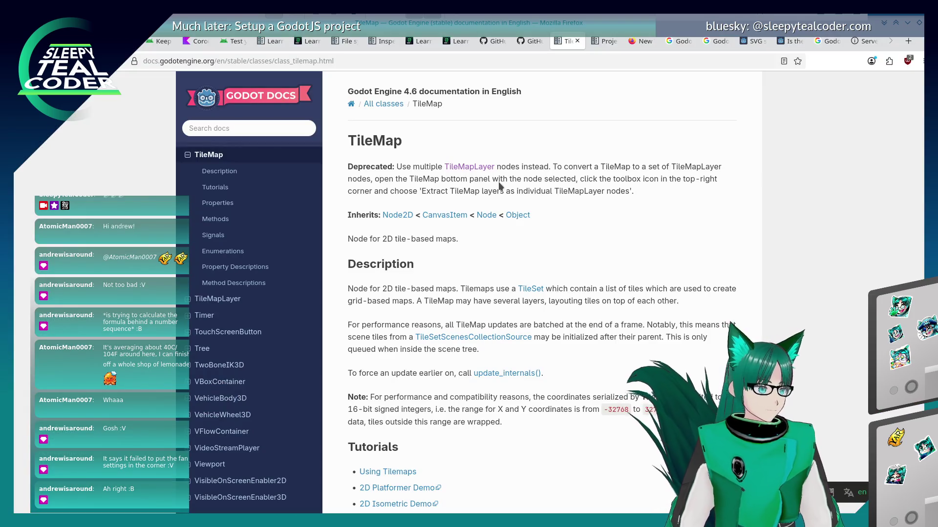
pyautogui.click(268, 129)
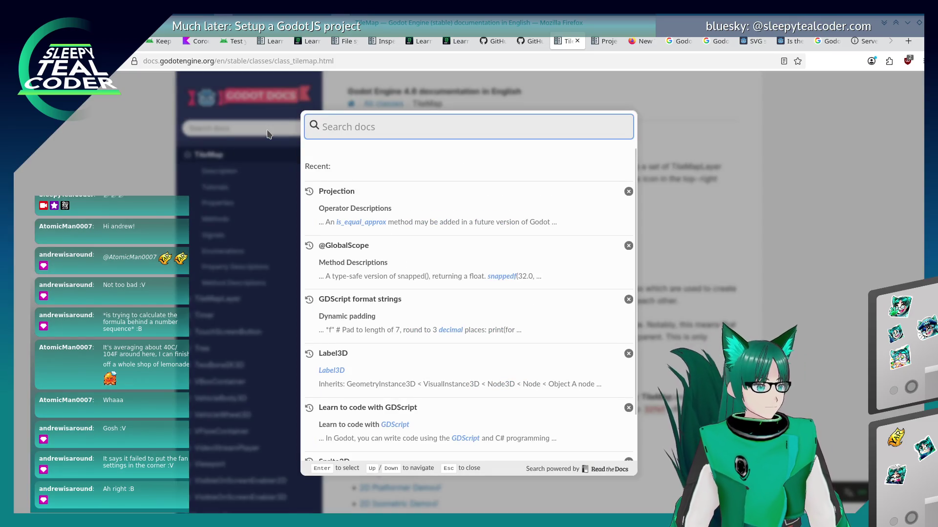
pyautogui.click(269, 134)
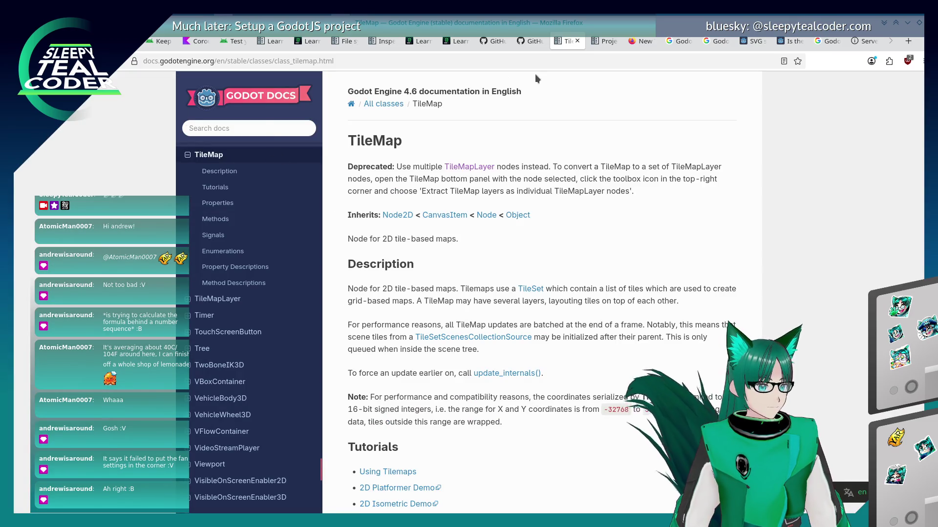
pyautogui.click(313, 60)
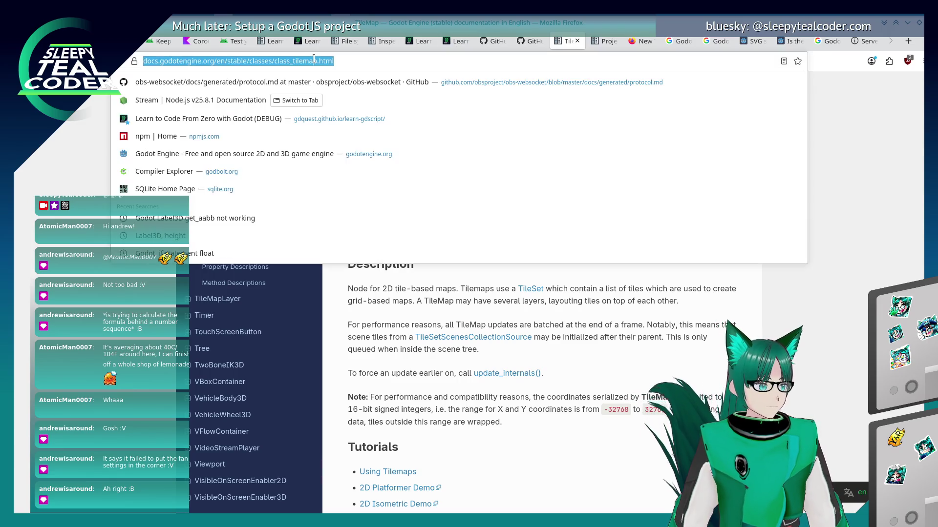
pyautogui.write('Label3D')
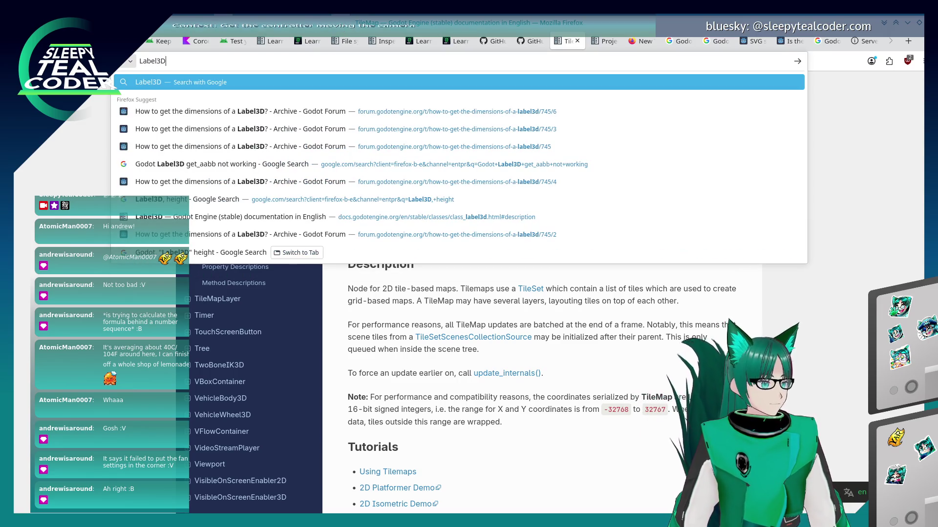
pyautogui.press('Down')
pyautogui.press('Down')
pyautogui.press('Down')
pyautogui.press('Down')
pyautogui.press('Down')
pyautogui.press('Return')
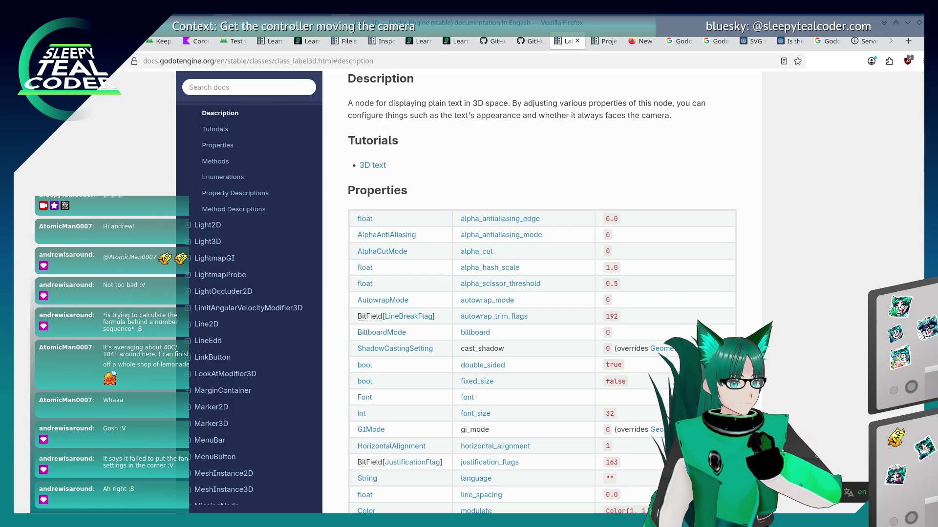
pyautogui.scroll(-4, 415, 313)
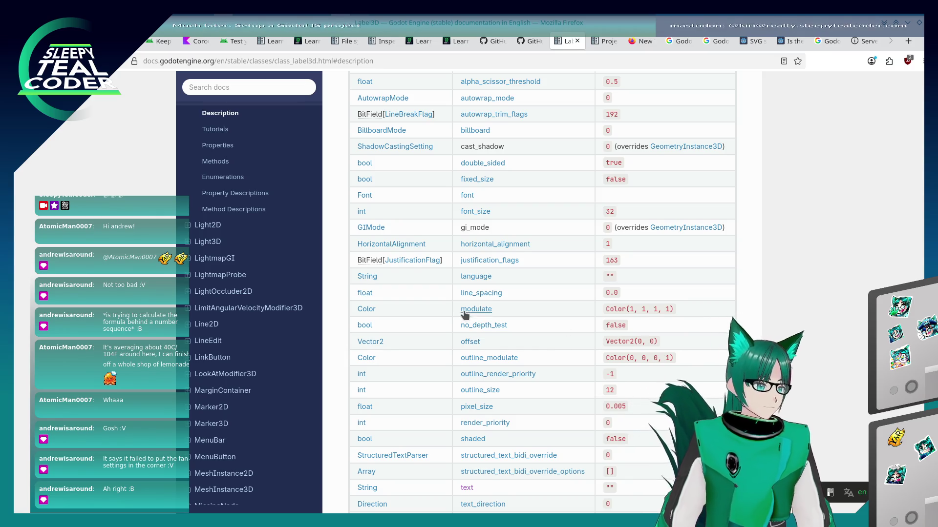
pyautogui.scroll(-4, 464, 315)
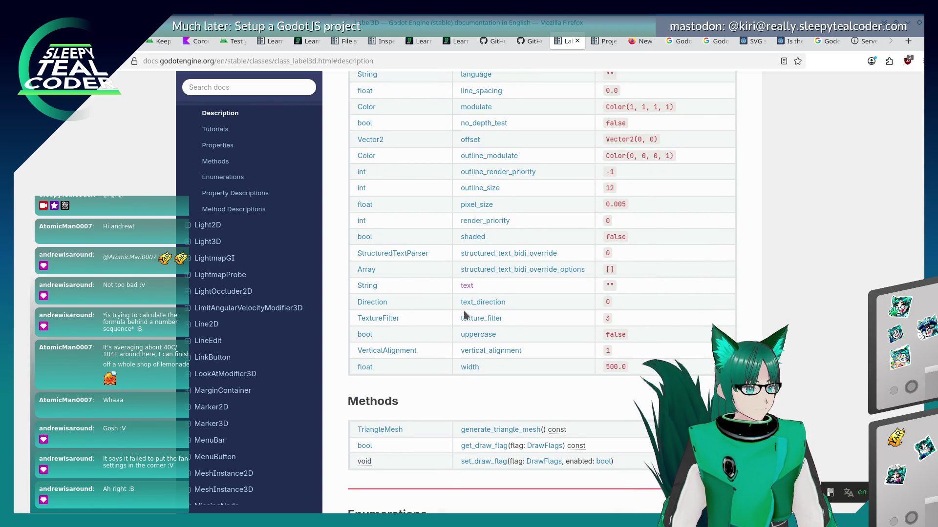
pyautogui.scroll(3, 464, 315)
pyautogui.scroll(3, 464, 315)
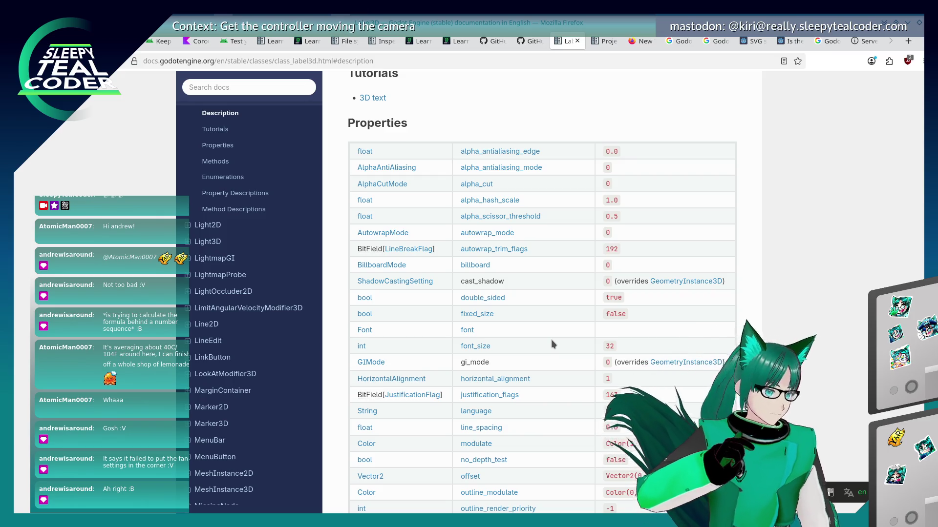
pyautogui.scroll(3, 517, 340)
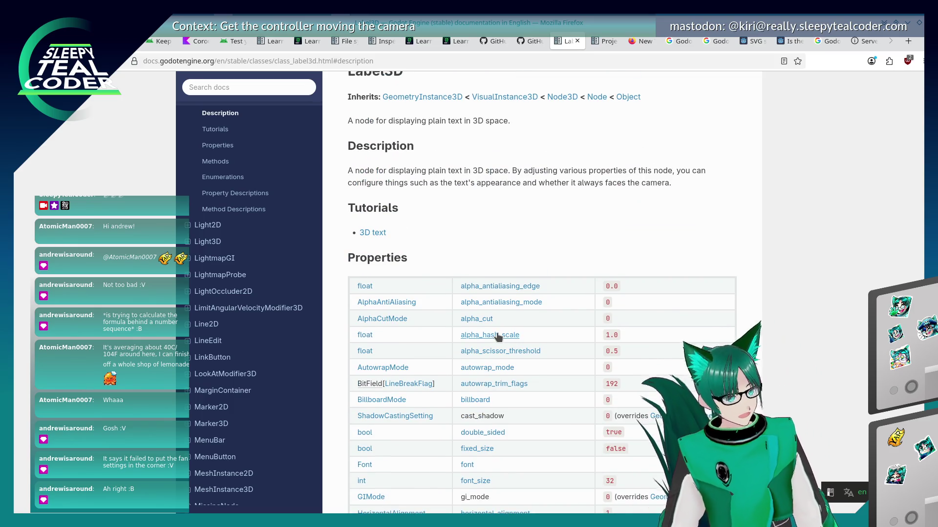
pyautogui.scroll(-8, 486, 340)
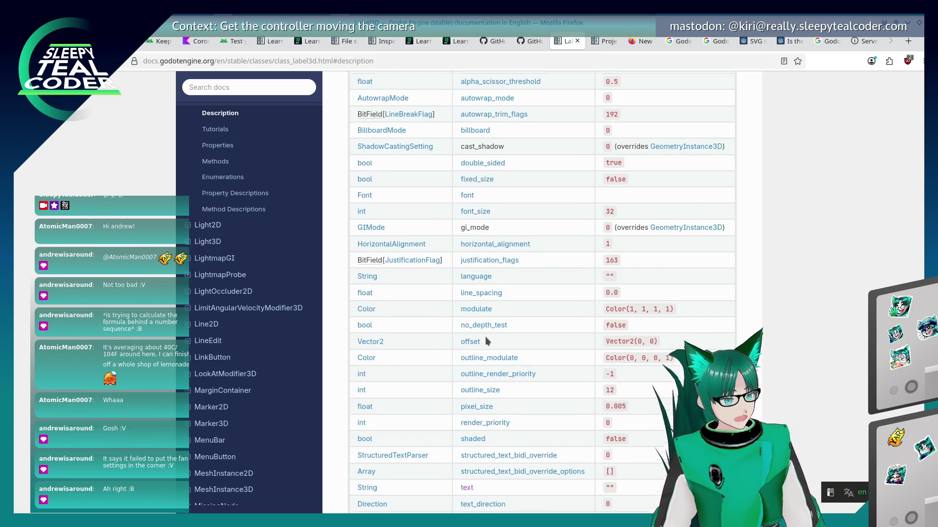
pyautogui.scroll(-2, 485, 341)
pyautogui.scroll(-4, 485, 344)
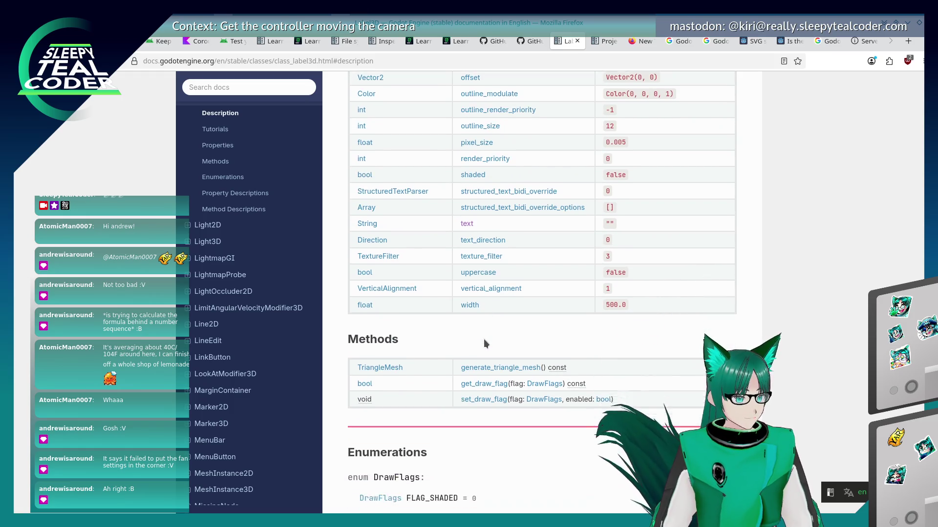
pyautogui.scroll(2, 485, 343)
pyautogui.scroll(2, 485, 343)
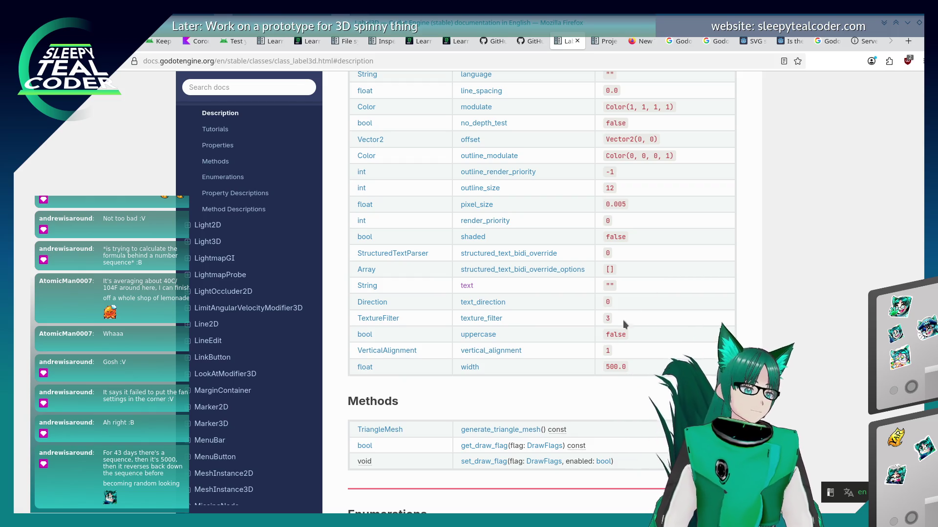
pyautogui.scroll(5, 562, 374)
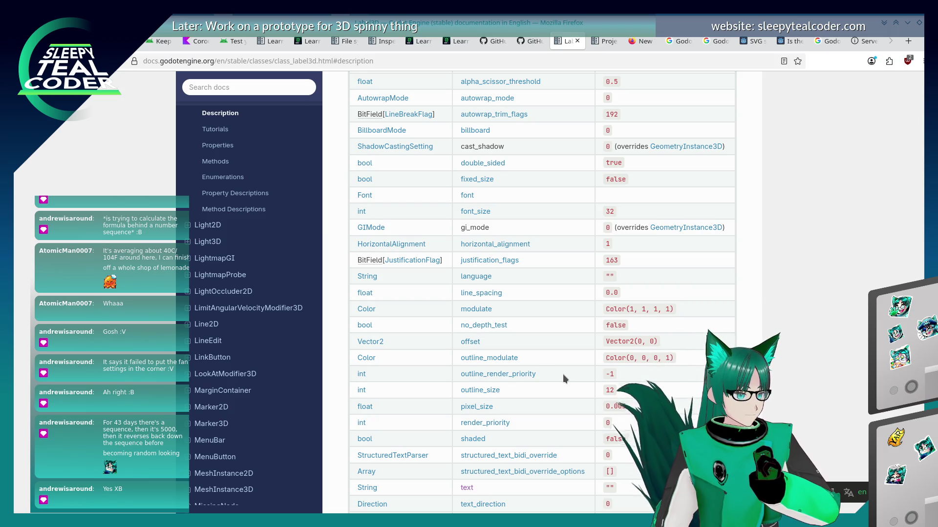
pyautogui.scroll(3, 563, 374)
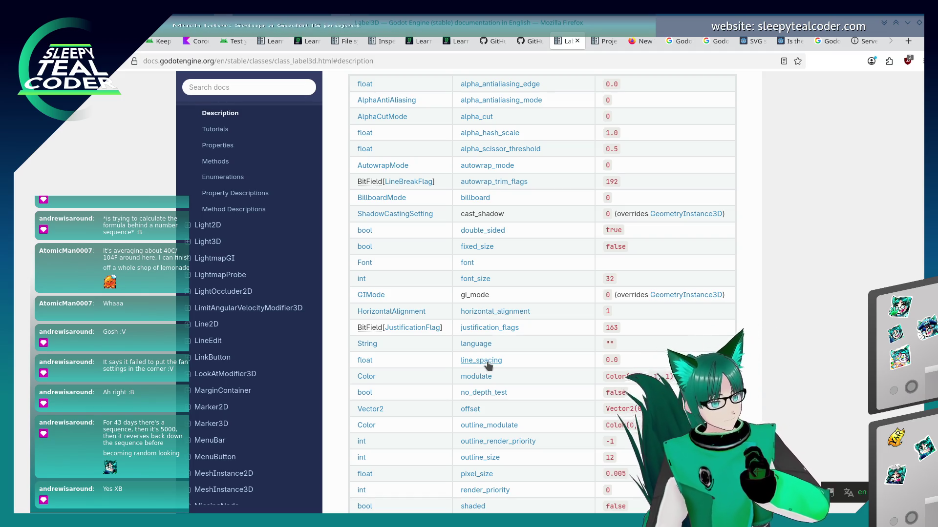
# - Jump to the offset property description and select the get_outline_size and get_pixel_size getters
pyautogui.click(471, 410)
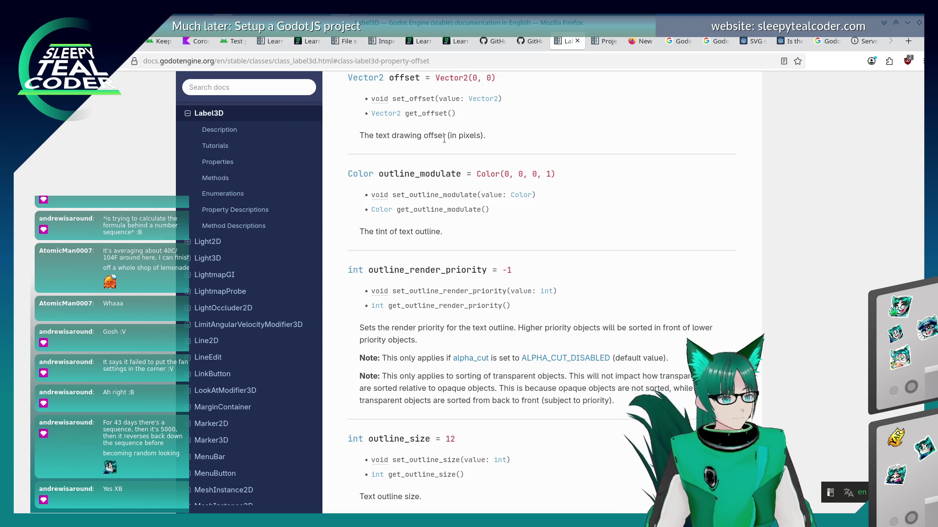
pyautogui.scroll(5, 442, 147)
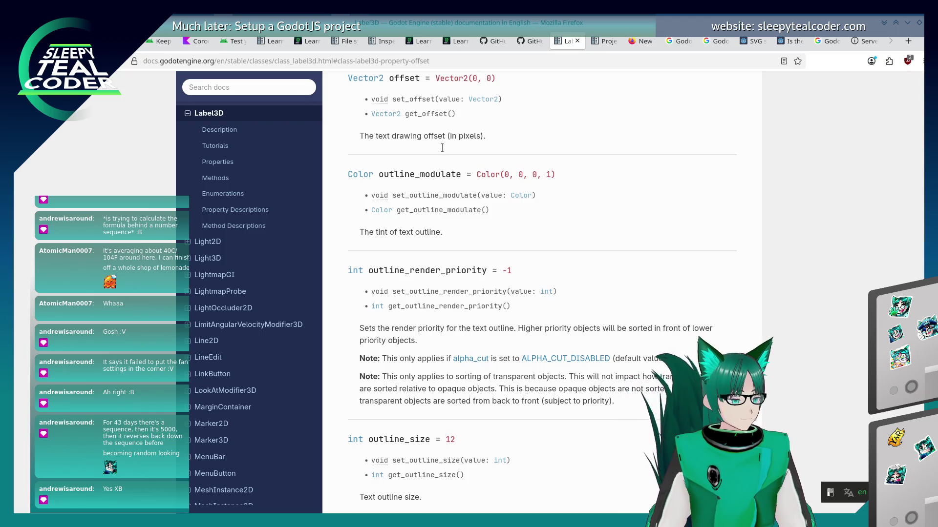
pyautogui.scroll(-7, 443, 220)
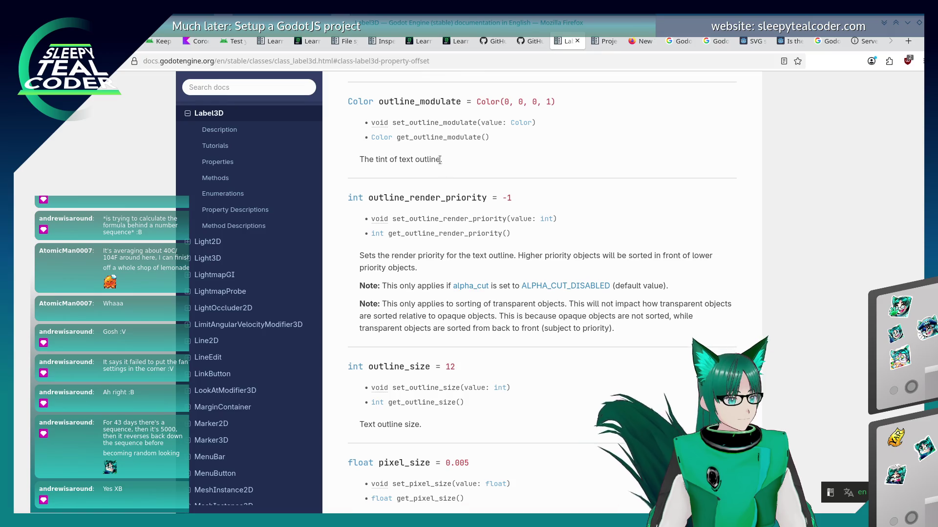
pyautogui.doubleClick(445, 340)
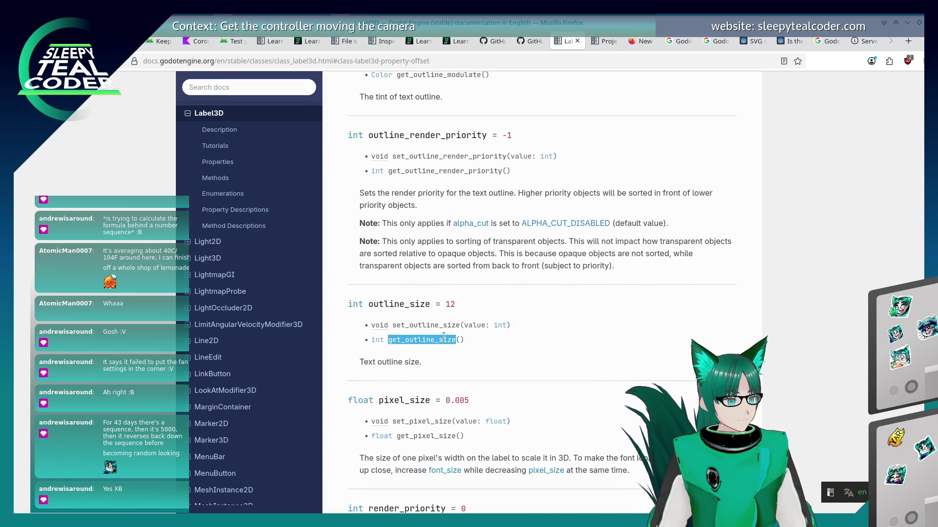
pyautogui.scroll(-2, 593, 388)
pyautogui.click(588, 377)
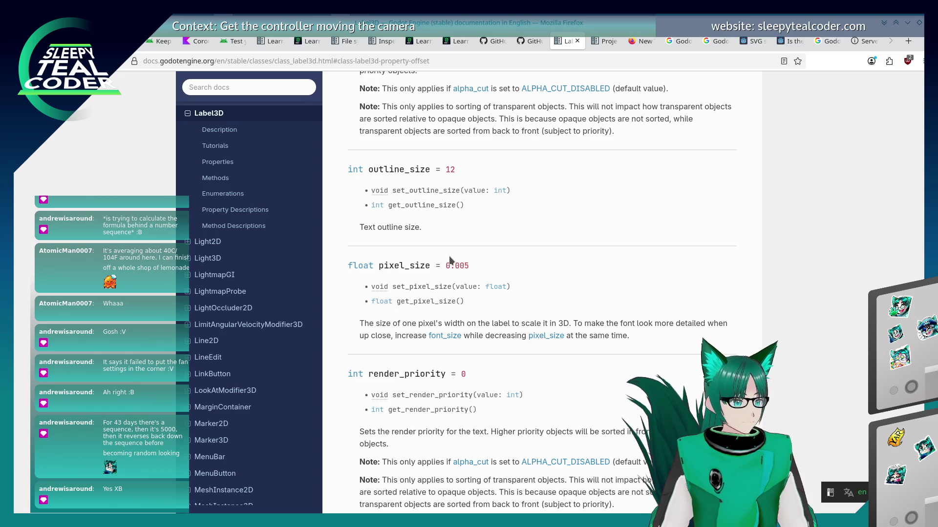
pyautogui.doubleClick(425, 301)
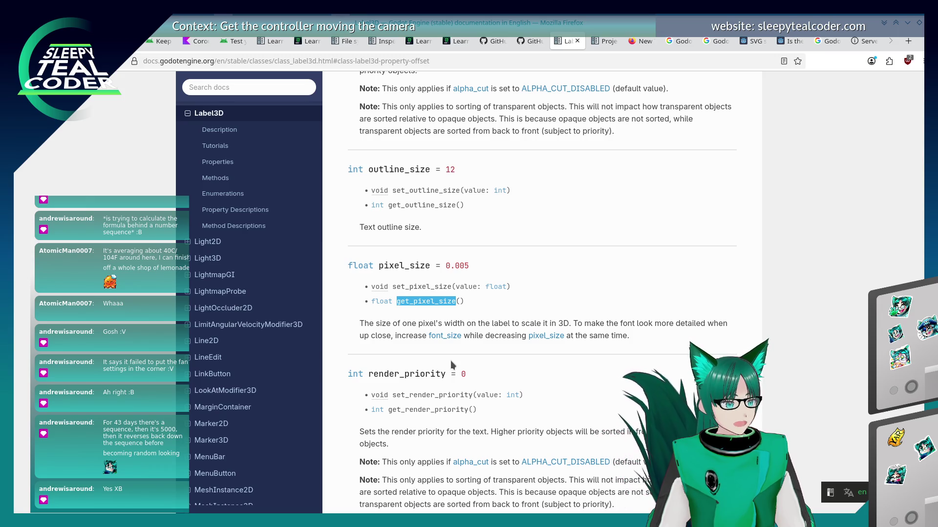
# - Scroll down to Method Descriptions and select the generate_triangle_mesh method name
pyautogui.scroll(-4, 451, 360)
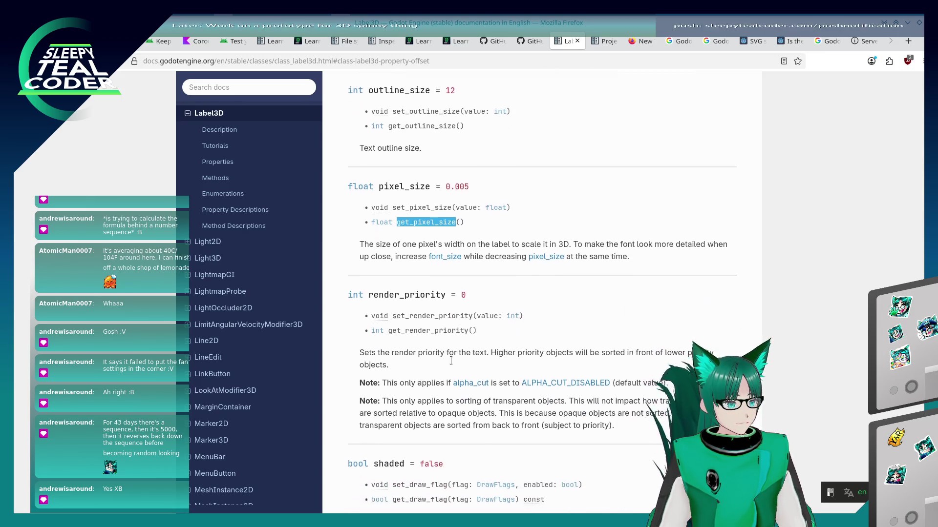
pyautogui.scroll(5, 450, 361)
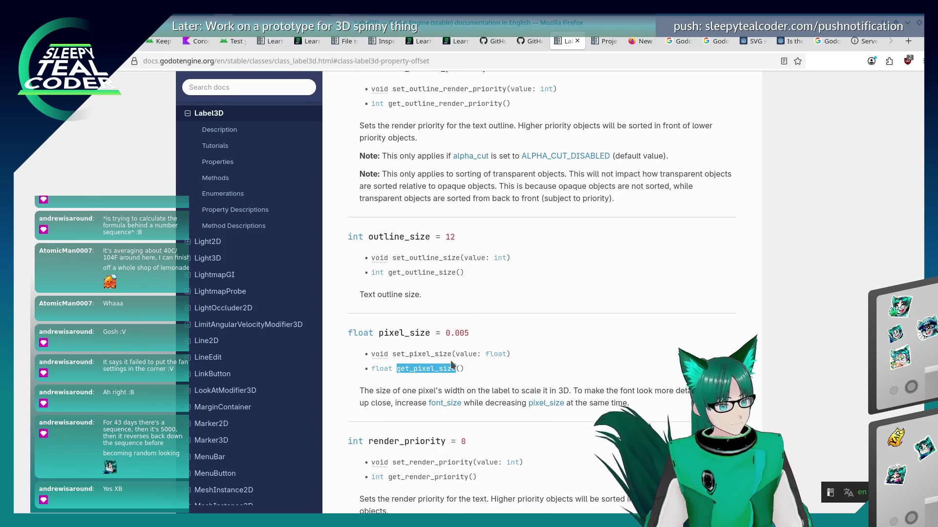
pyautogui.scroll(-5, 451, 356)
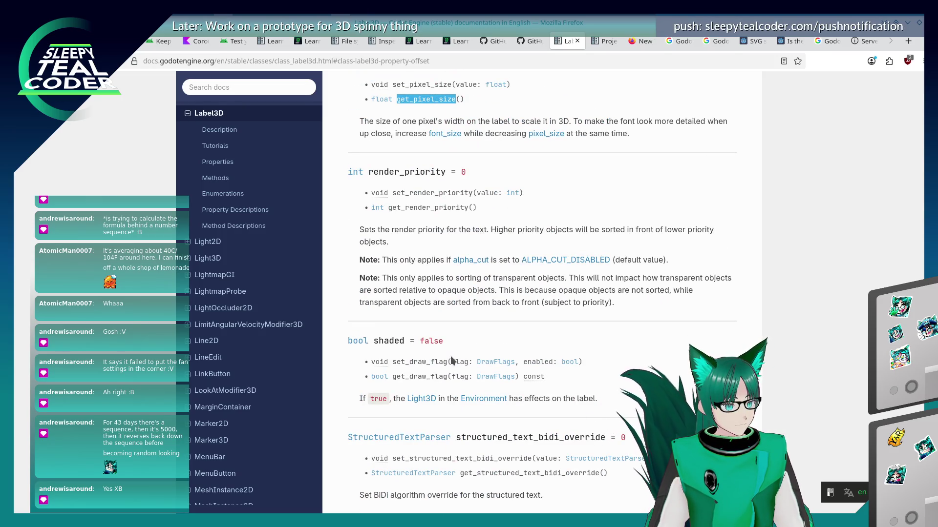
pyautogui.scroll(-6, 451, 361)
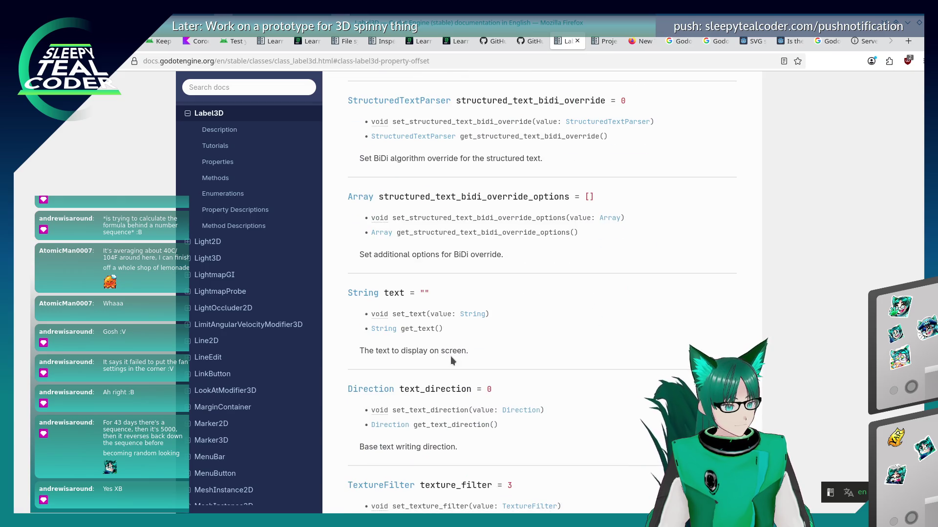
pyautogui.scroll(-4, 451, 361)
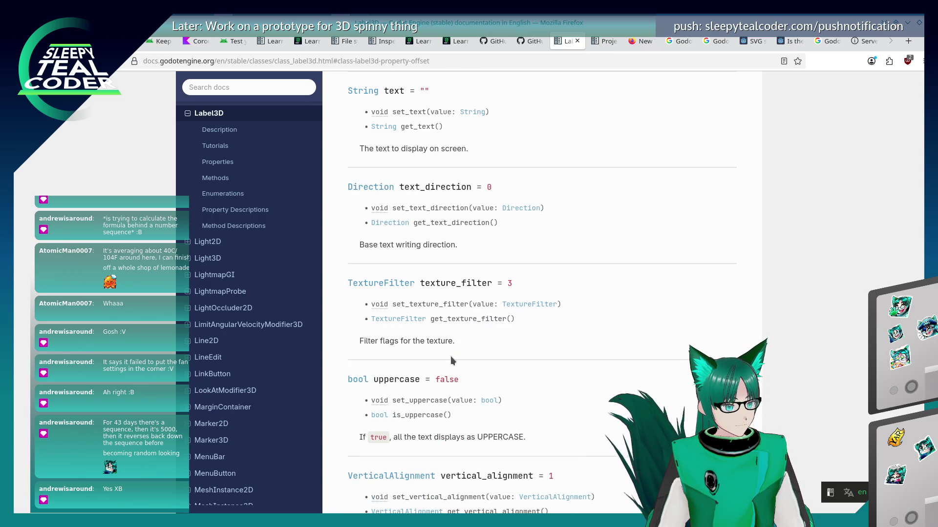
pyautogui.scroll(-6, 452, 360)
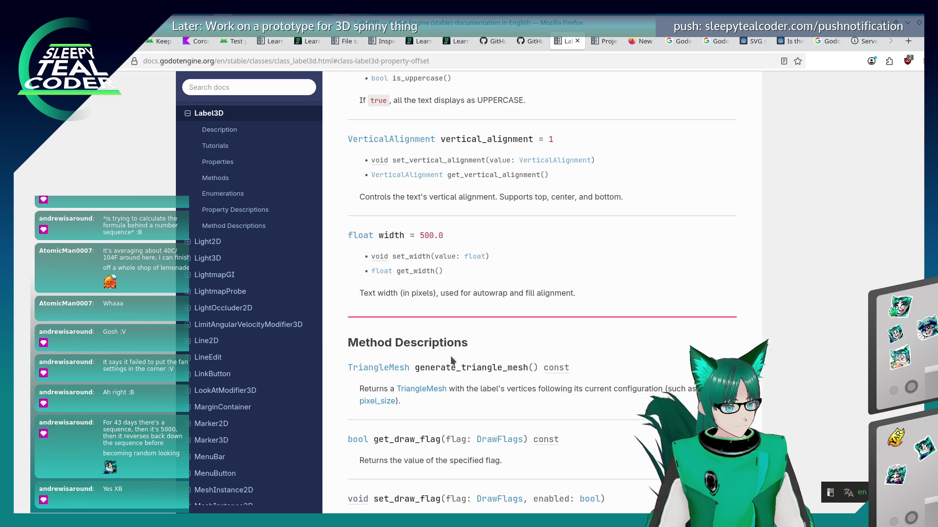
pyautogui.scroll(-4, 451, 361)
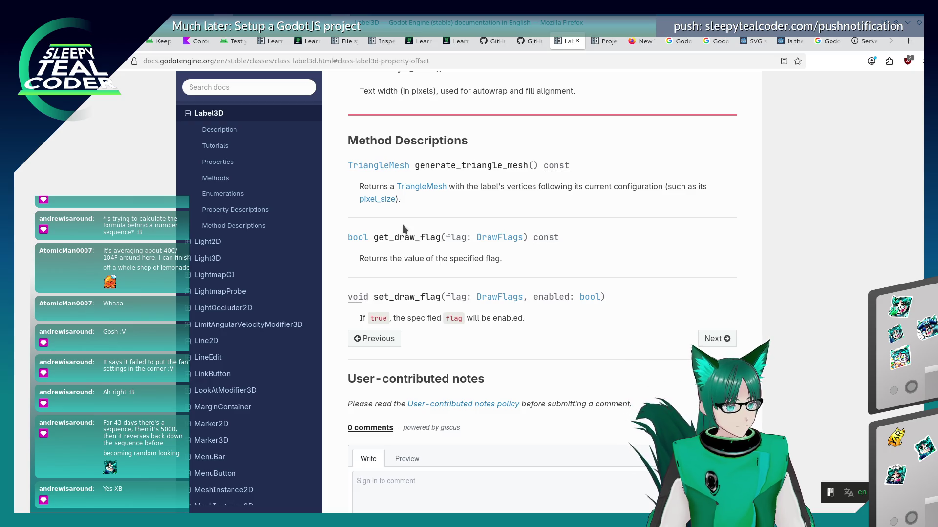
pyautogui.doubleClick(448, 166)
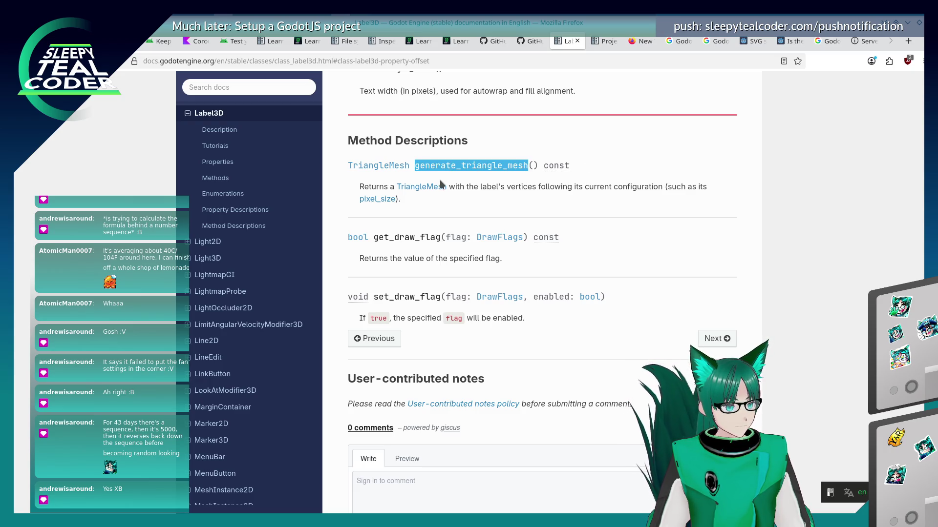
# - Follow the TriangleMesh return-type link and skim its methods such as create_from_faces and intersect_ray
pyautogui.click(391, 166)
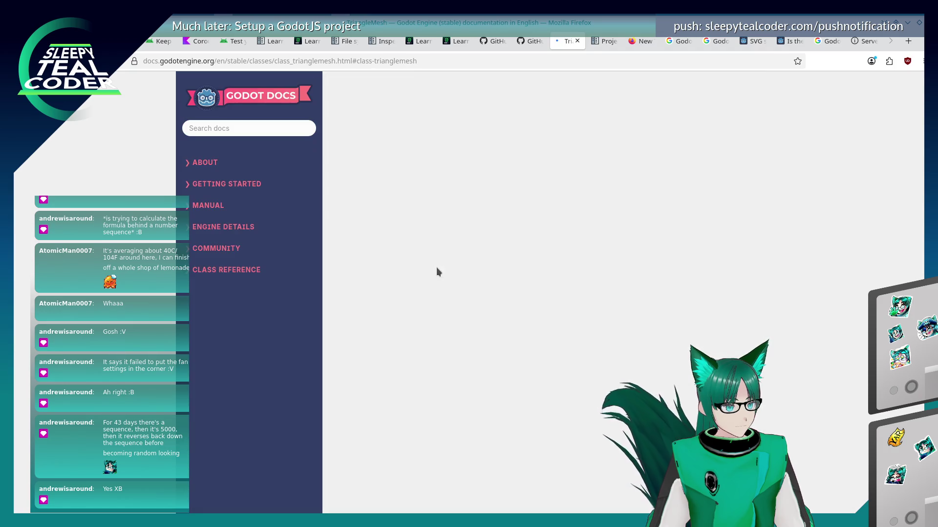
pyautogui.scroll(-5, 437, 268)
pyautogui.scroll(2, 436, 268)
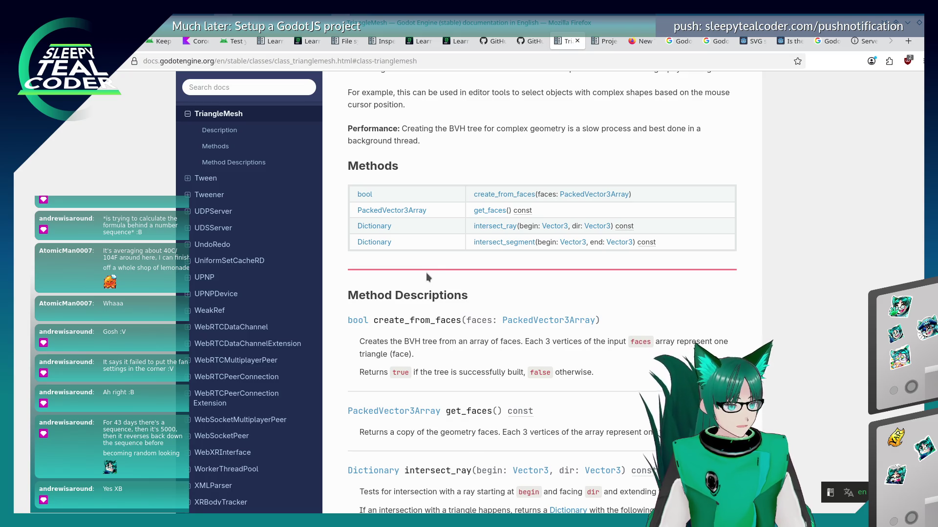
pyautogui.scroll(-4, 426, 278)
pyautogui.scroll(-8, 422, 285)
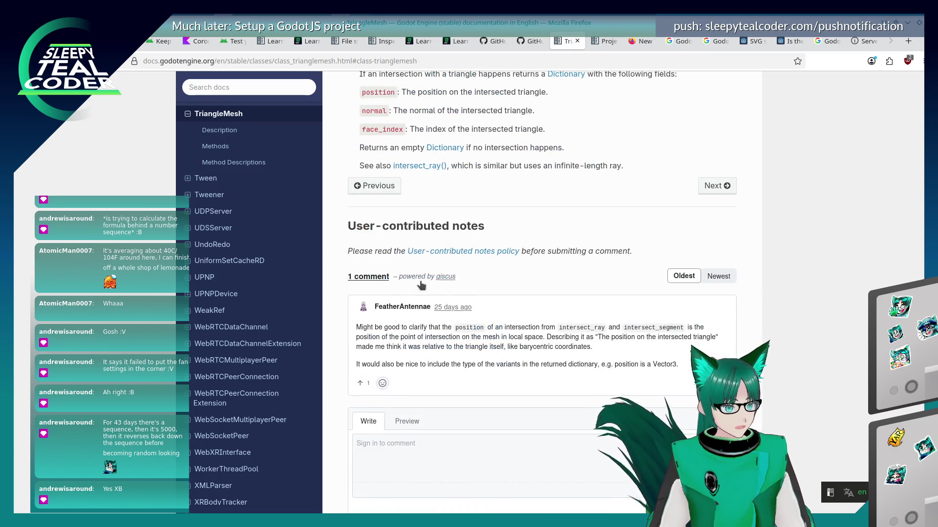
pyautogui.scroll(5, 493, 220)
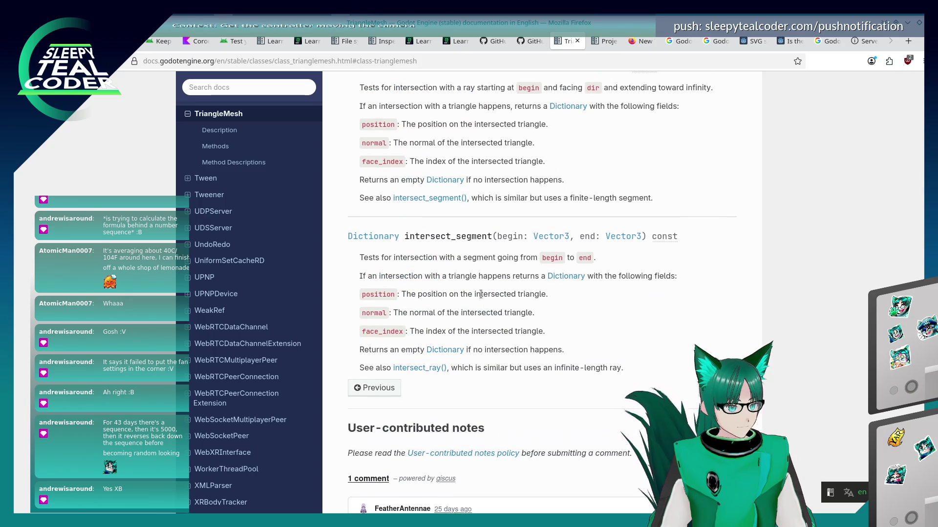
pyautogui.scroll(4, 481, 297)
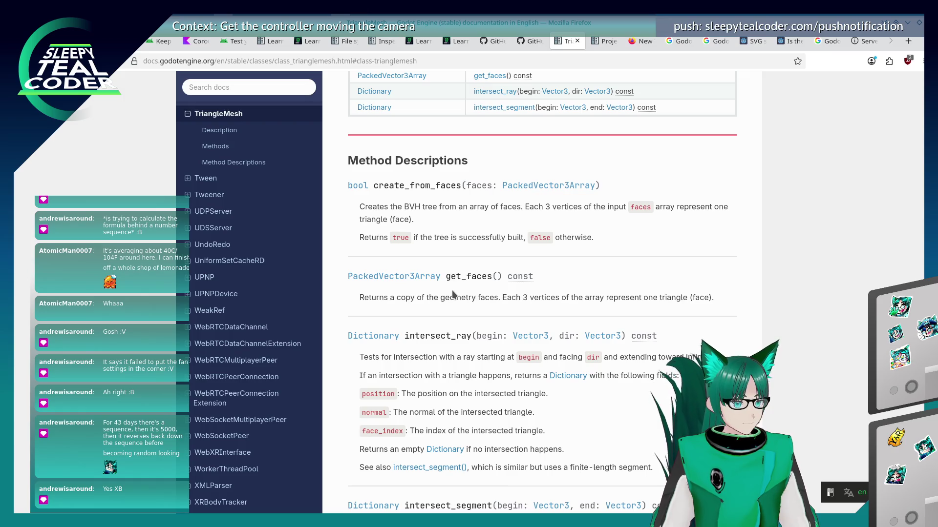
pyautogui.scroll(6, 453, 293)
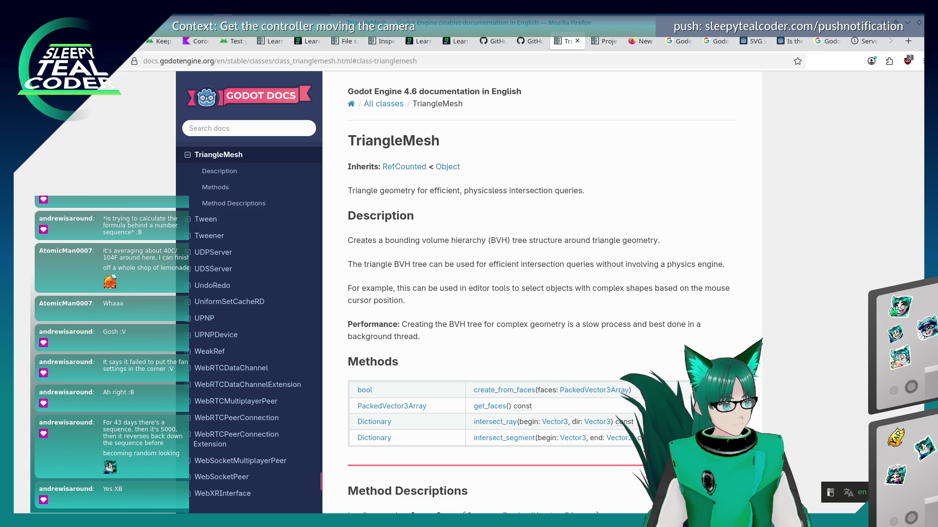
pyautogui.hotkey('alt', 'Left')
pyautogui.scroll(7, 365, 352)
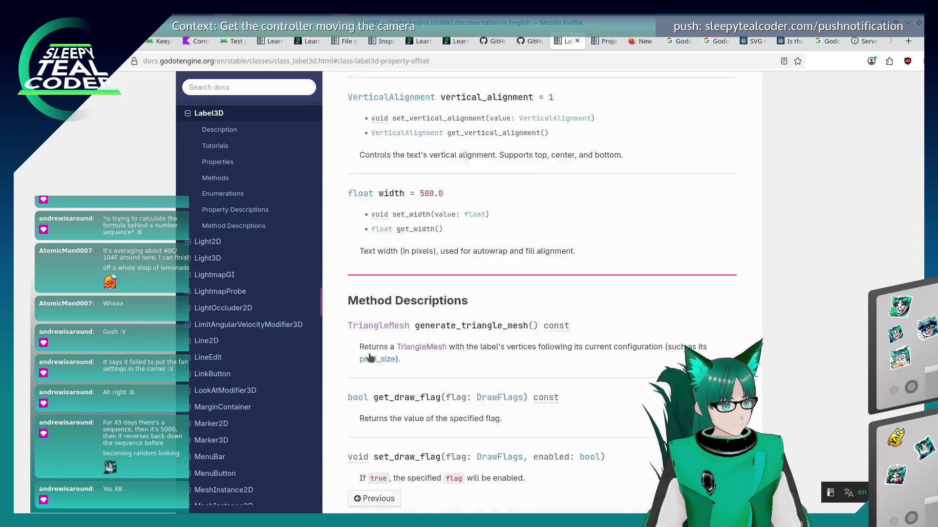
pyautogui.scroll(-7, 365, 351)
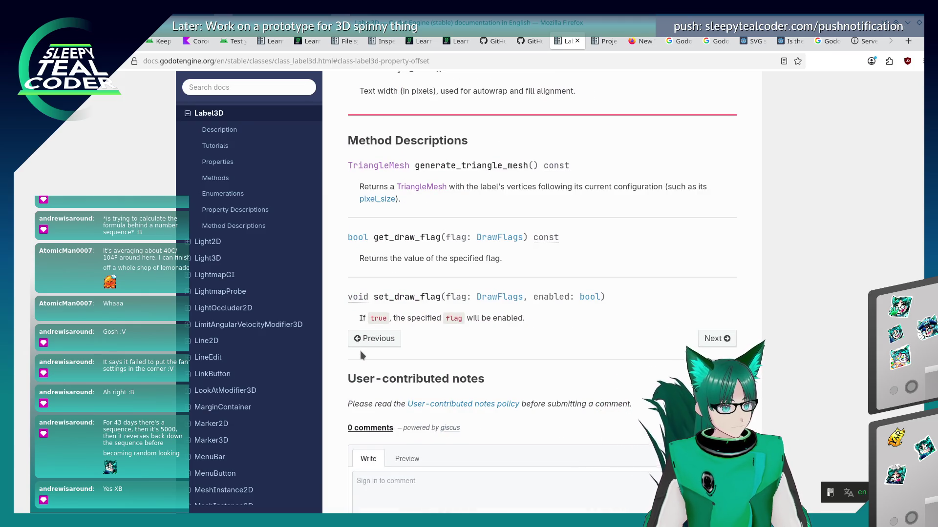
pyautogui.scroll(10, 360, 352)
pyautogui.scroll(11, 361, 353)
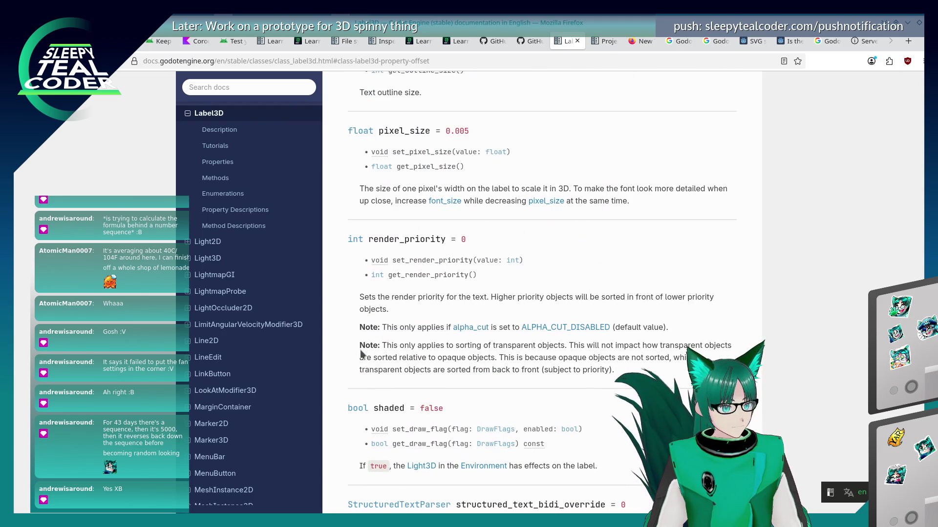
pyautogui.scroll(11, 362, 352)
pyautogui.scroll(8, 360, 349)
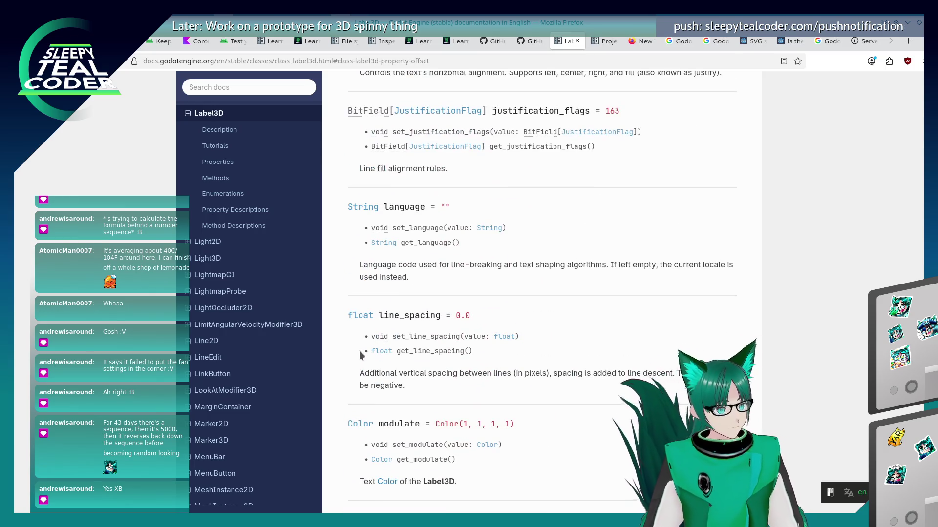
pyautogui.scroll(9, 359, 352)
pyautogui.scroll(7, 359, 352)
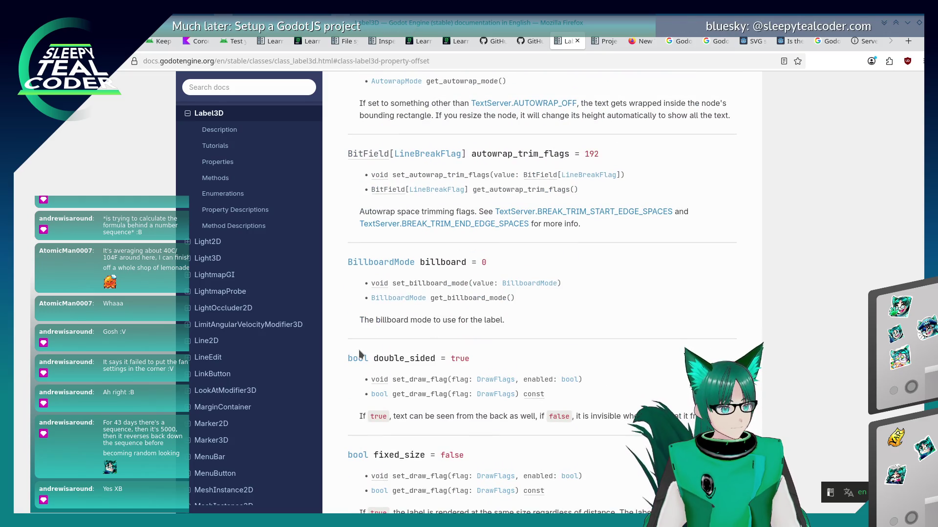
pyautogui.scroll(1, 360, 353)
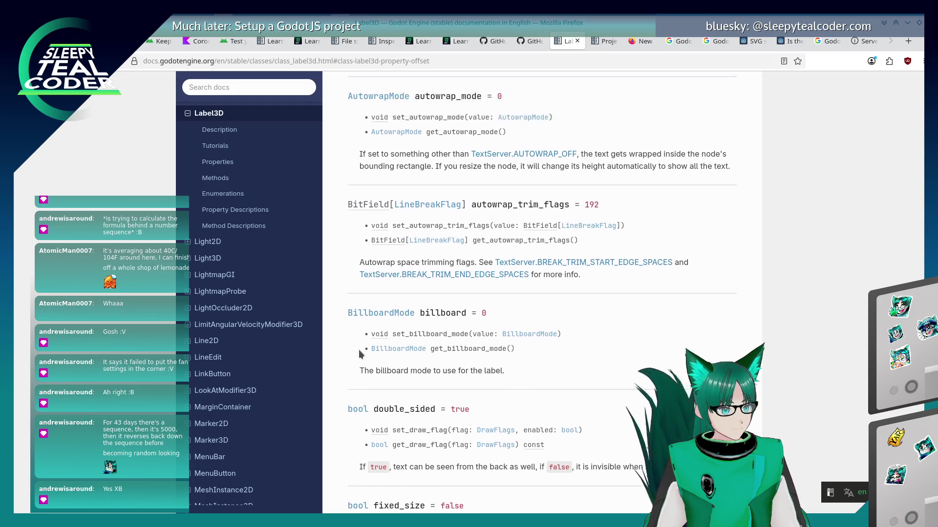
pyautogui.scroll(1, 360, 353)
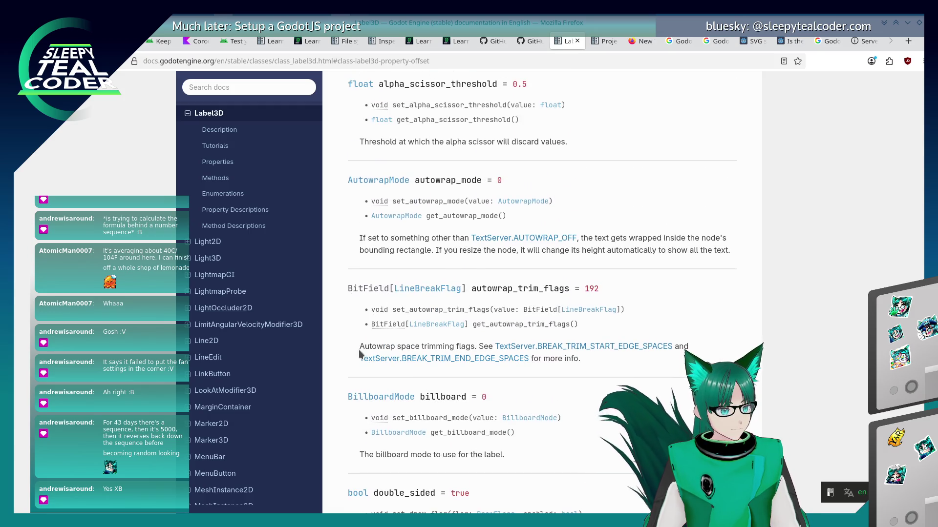
pyautogui.scroll(4, 359, 353)
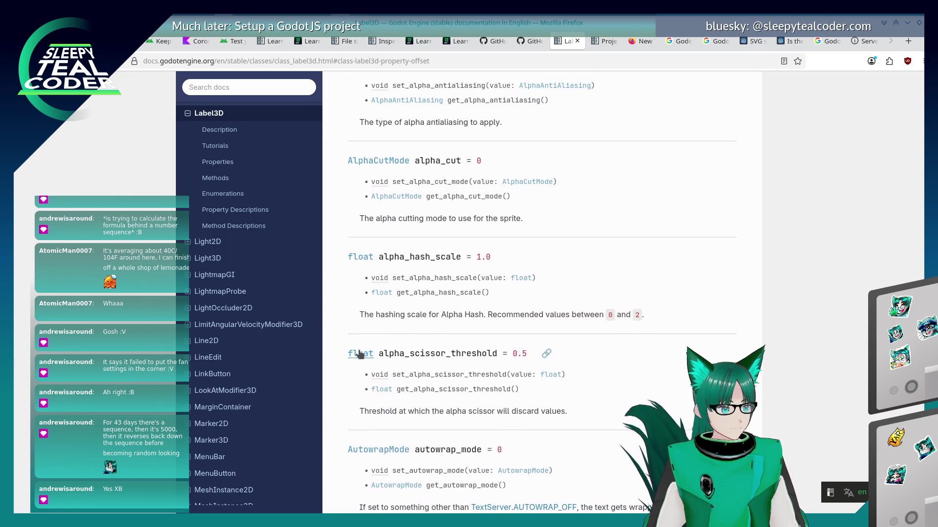
pyautogui.scroll(5, 360, 353)
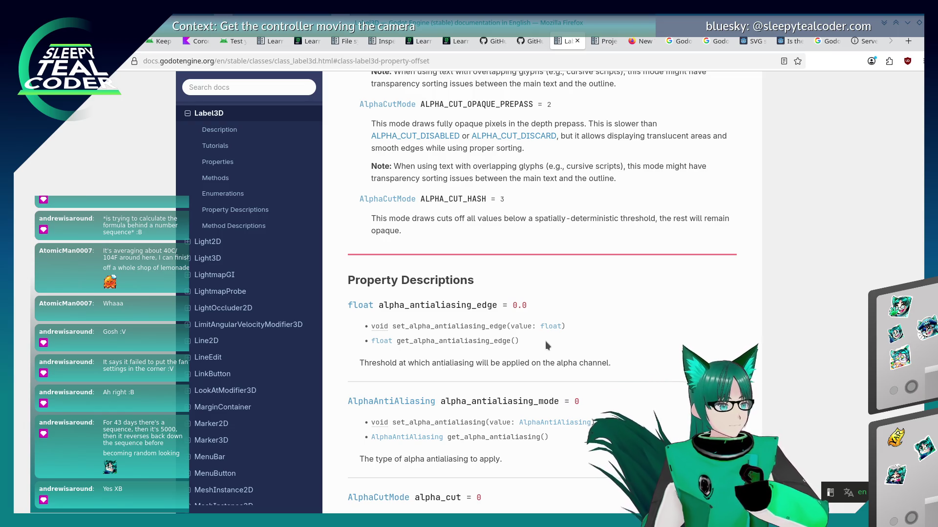
pyautogui.scroll(-3, 270, 345)
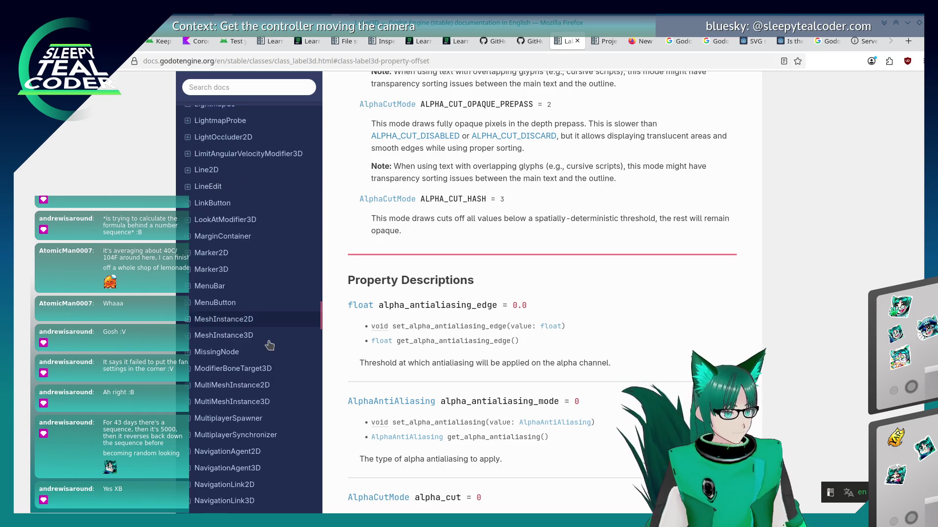
pyautogui.scroll(-2, 269, 346)
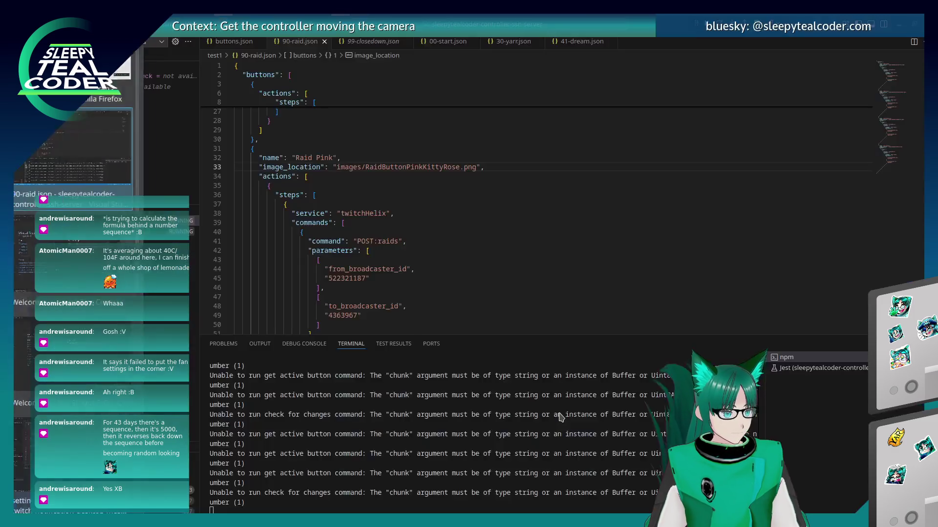
# - Back in Godot, open the Create New Node dialog and search for Label3d
pyautogui.hotkey('alt', 'Tab')
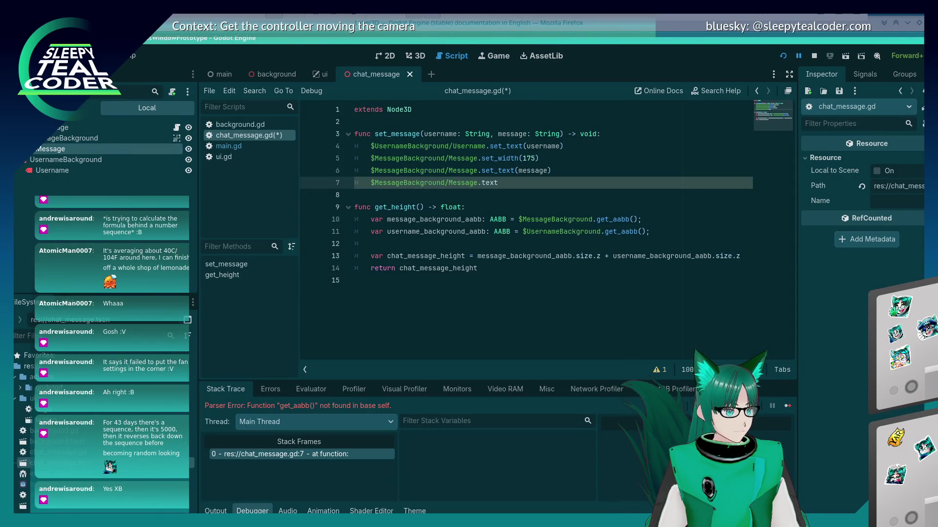
pyautogui.hotkey('ctrl', 'a')
pyautogui.scroll(-5, 302, 360)
pyautogui.scroll(-6, 299, 345)
pyautogui.scroll(6, 299, 344)
pyautogui.scroll(5, 298, 342)
pyautogui.scroll(-1, 298, 363)
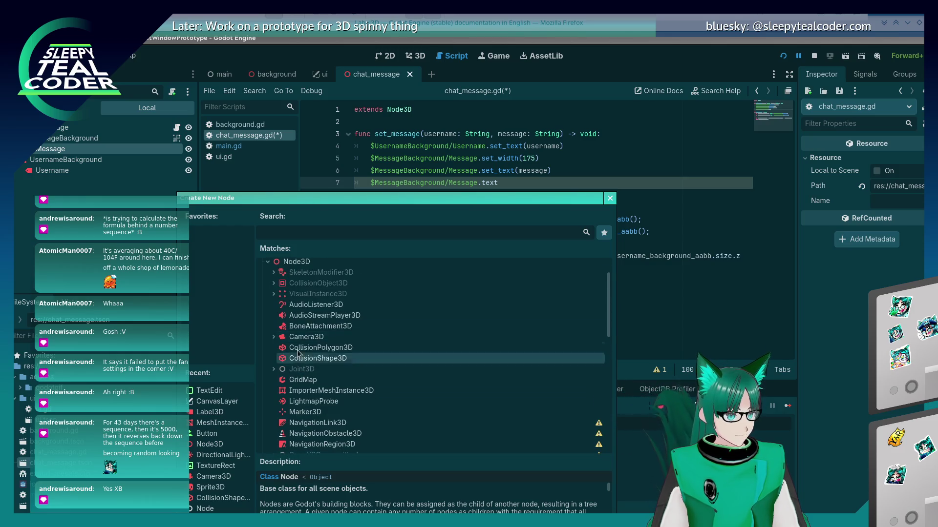
pyautogui.write('Label3d')
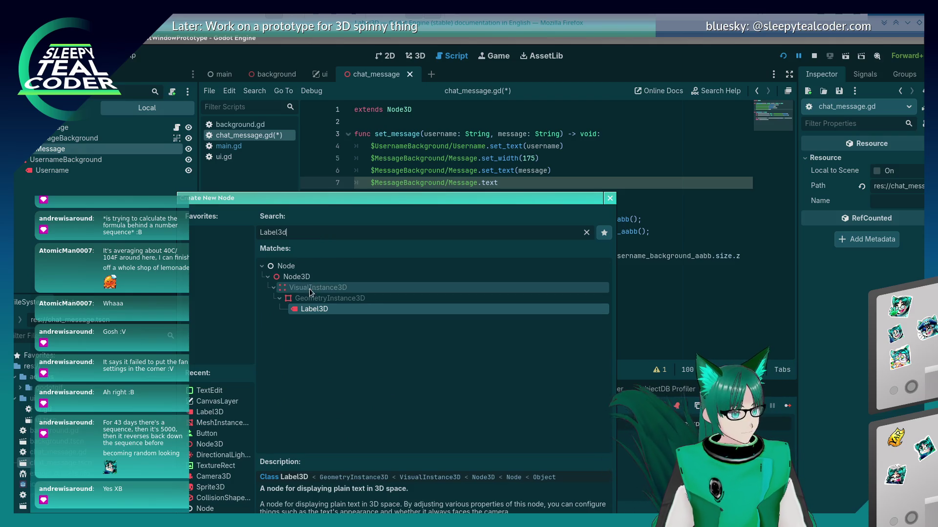
# - Read the GeometryInstance3D and VisualInstance3D parent class descriptions, then return to Firefox
pyautogui.click(342, 297)
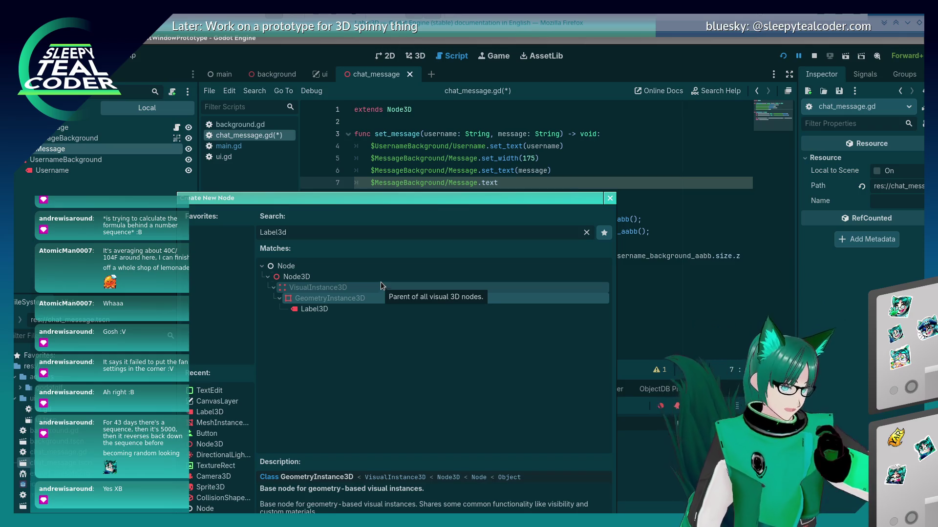
pyautogui.click(381, 287)
pyautogui.click(381, 298)
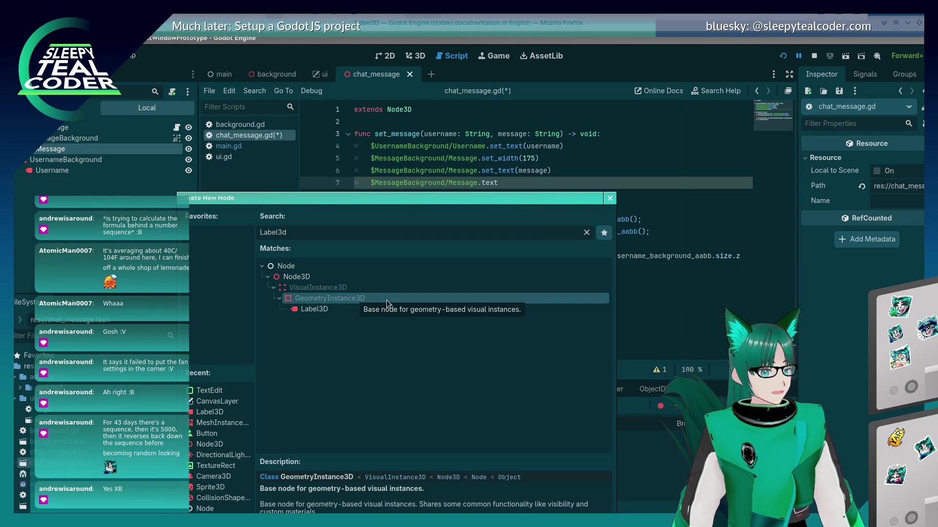
pyautogui.hotkey('alt', 'Tab')
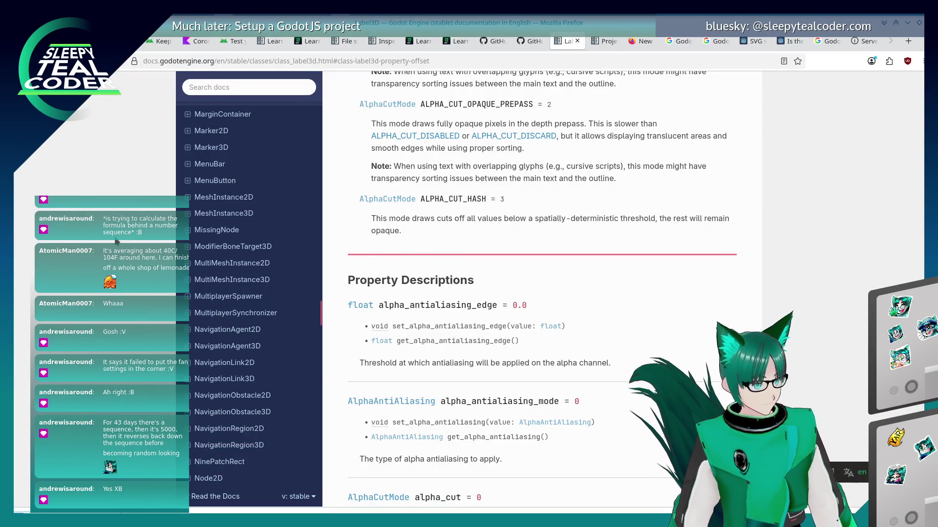
# - Find 'geo' in the docs sidebar, open GeometryInstance3D, and jump to its custom_aabb description
pyautogui.hotkey('ctrl', 'f')
pyautogui.write('geo')
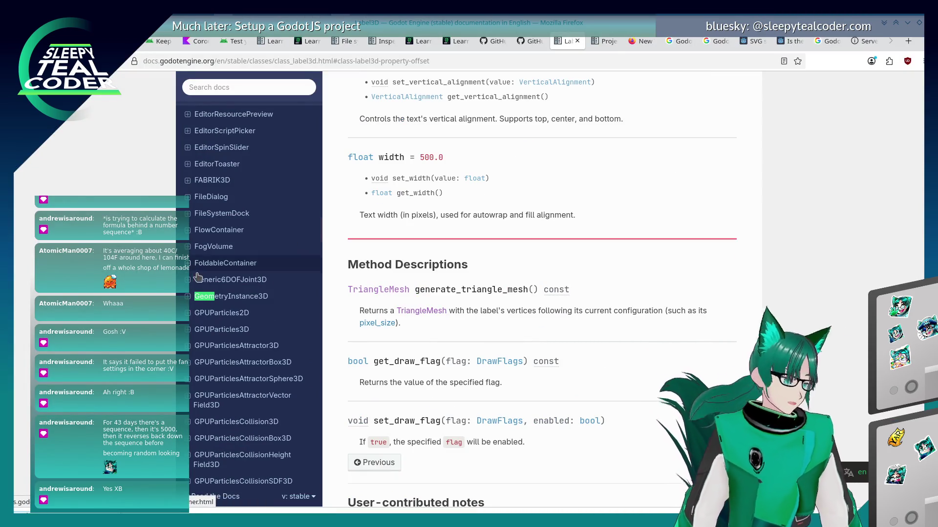
pyautogui.click(232, 296)
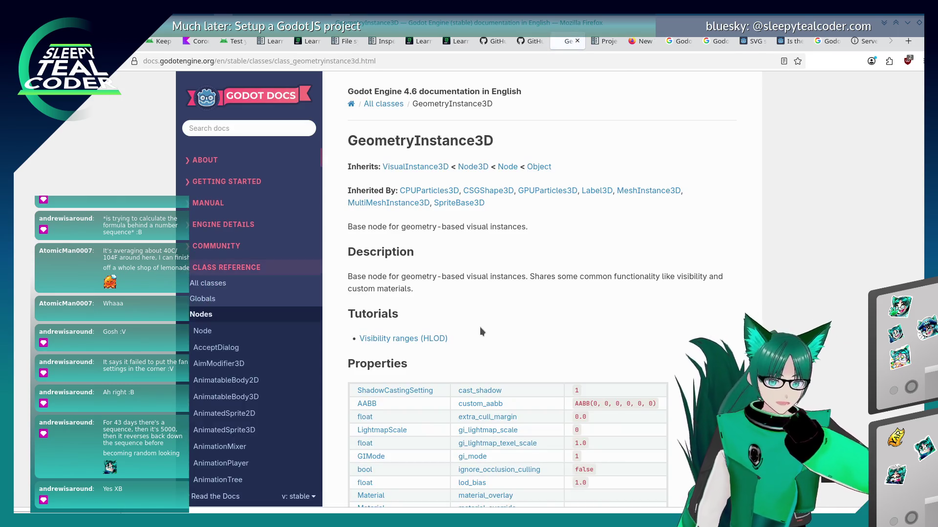
pyautogui.scroll(-4, 471, 322)
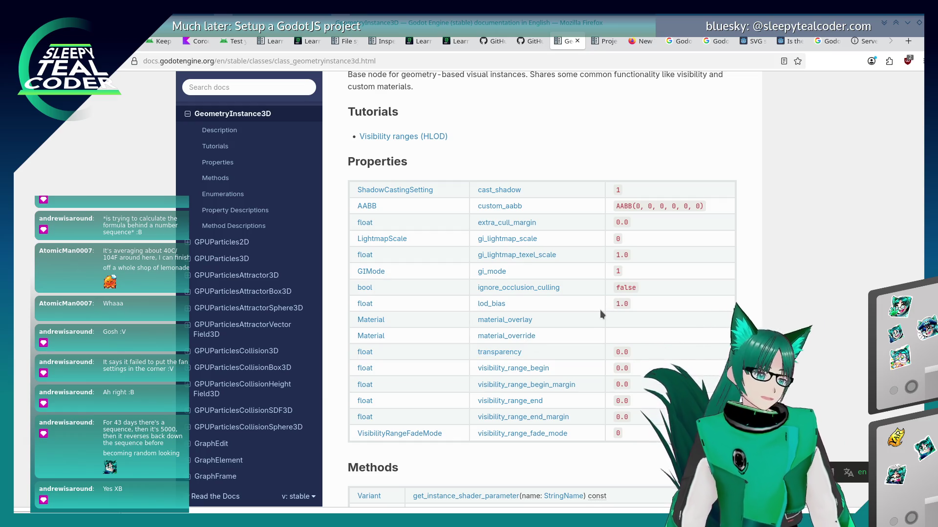
pyautogui.scroll(4, 578, 377)
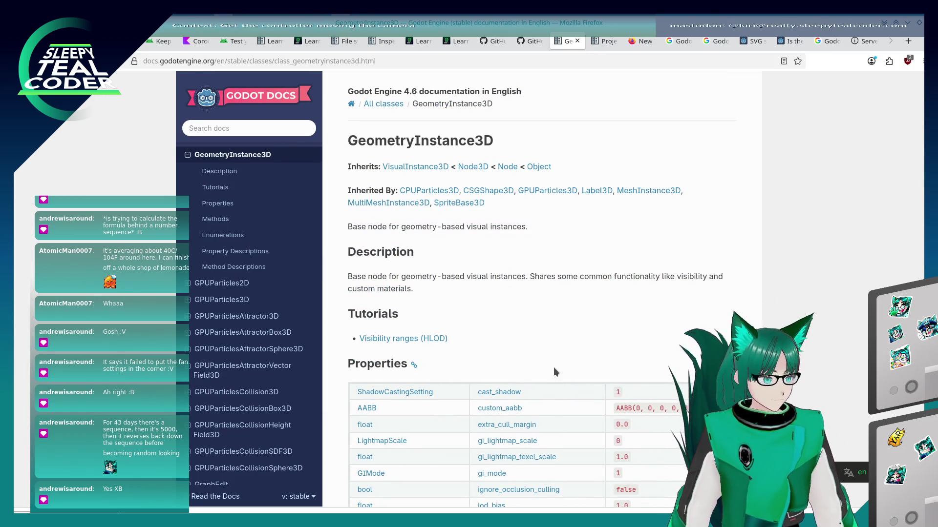
pyautogui.scroll(-7, 553, 366)
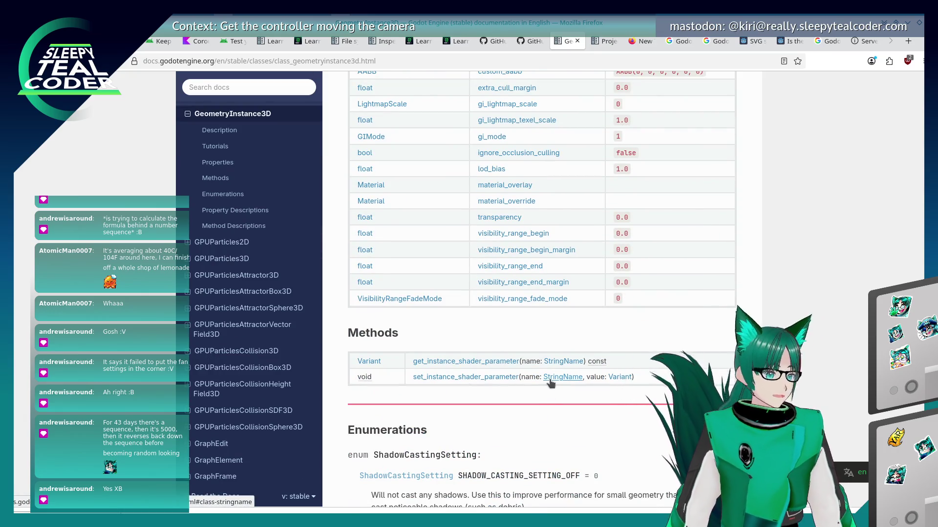
pyautogui.scroll(-4, 539, 370)
pyautogui.scroll(7, 540, 370)
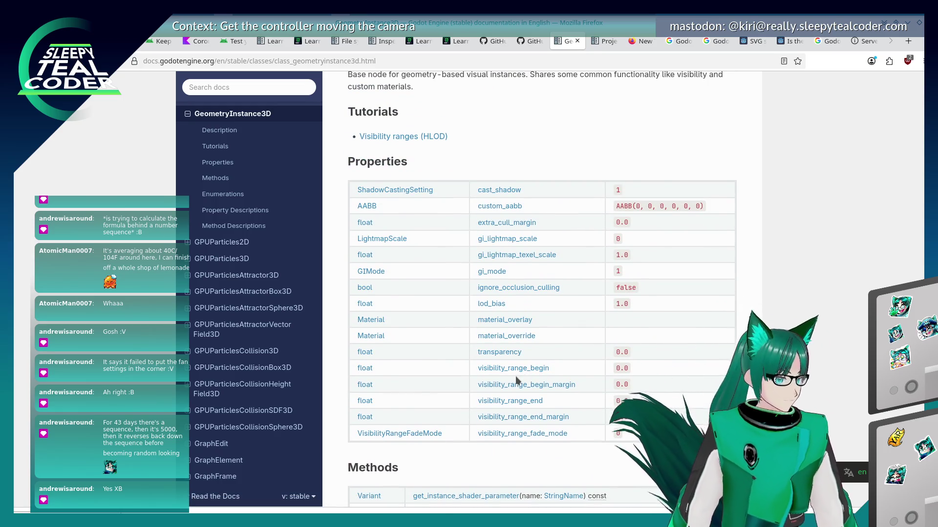
pyautogui.click(495, 208)
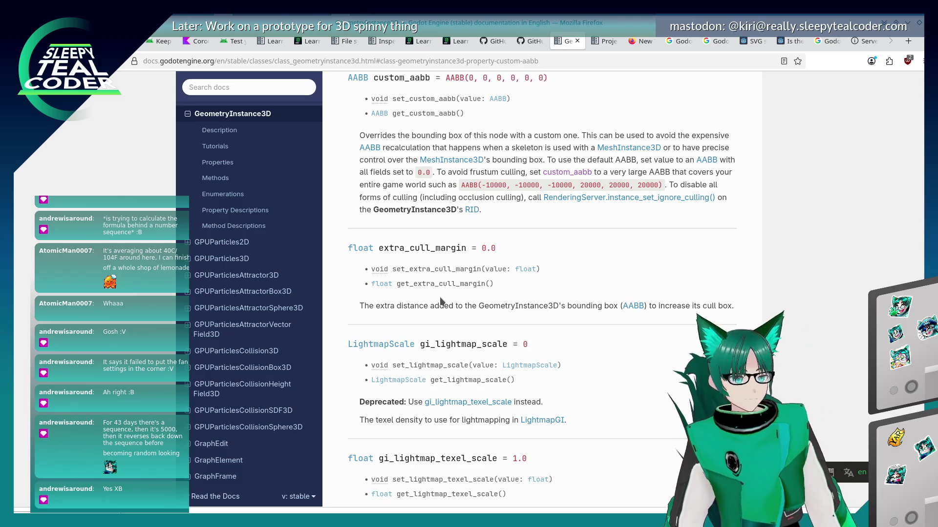
pyautogui.hotkey('alt', 'Tab')
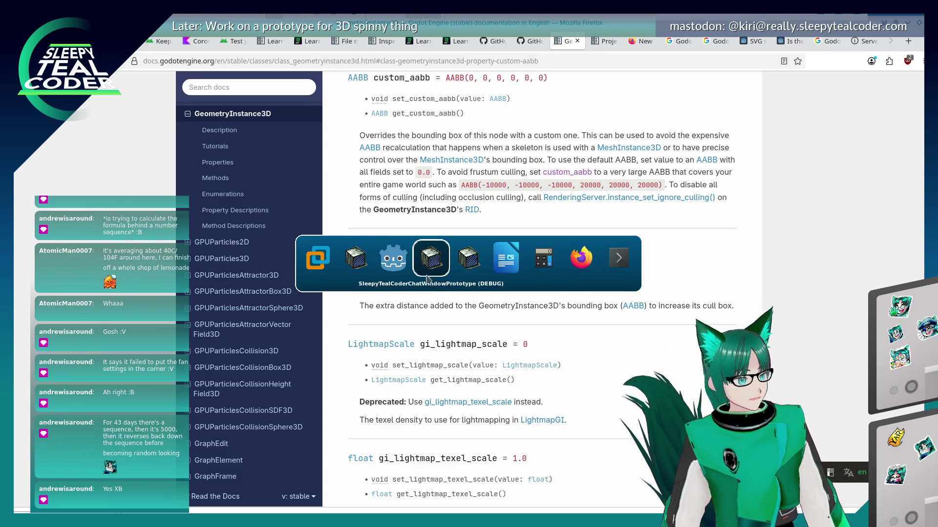
# - In the 3D view, select the MessageBackground mesh and look over its material properties
pyautogui.click(400, 262)
pyautogui.press('Escape')
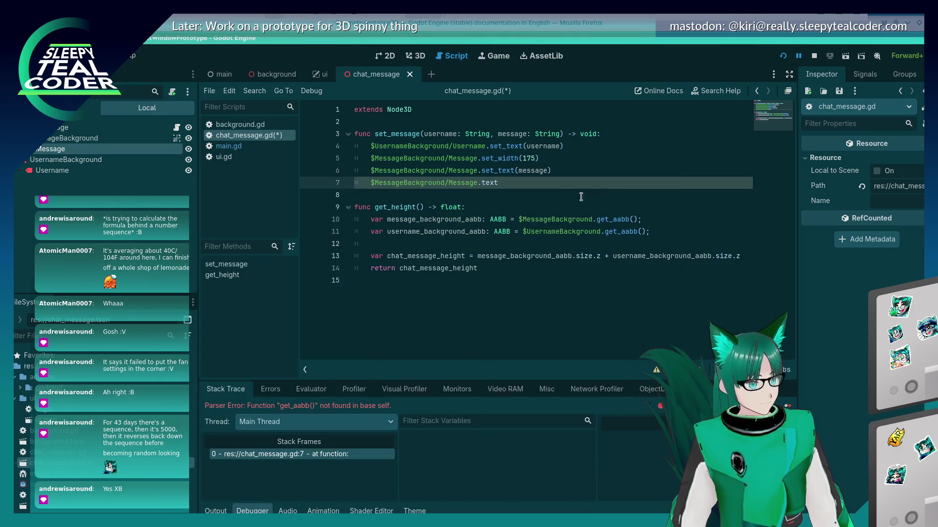
pyautogui.click(418, 59)
pyautogui.click(534, 332)
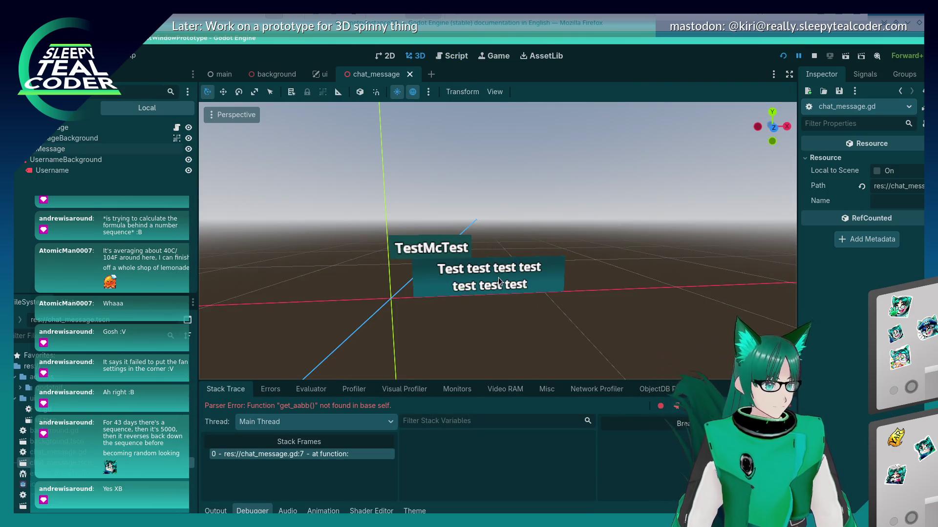
pyautogui.click(498, 277)
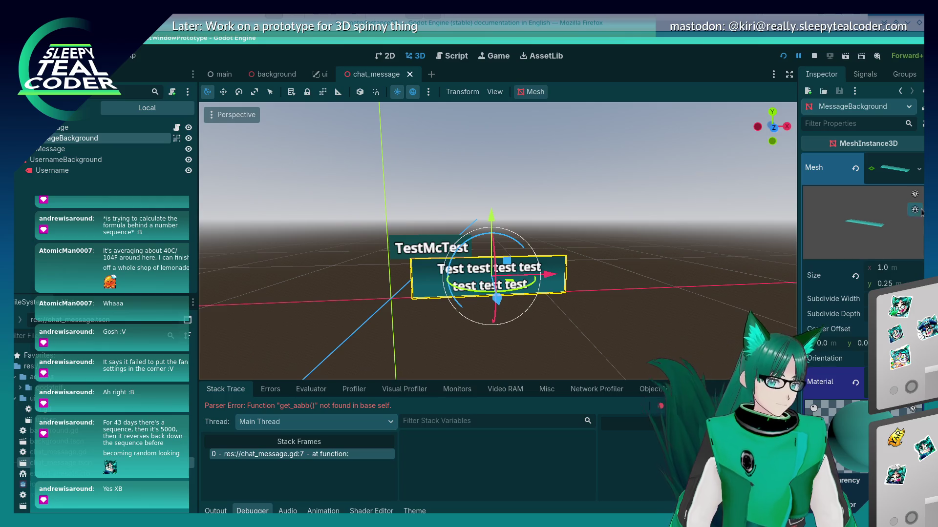
pyautogui.click(831, 382)
pyautogui.scroll(-10, 862, 293)
pyautogui.scroll(4, 862, 293)
pyautogui.scroll(5, 862, 293)
pyautogui.click(860, 132)
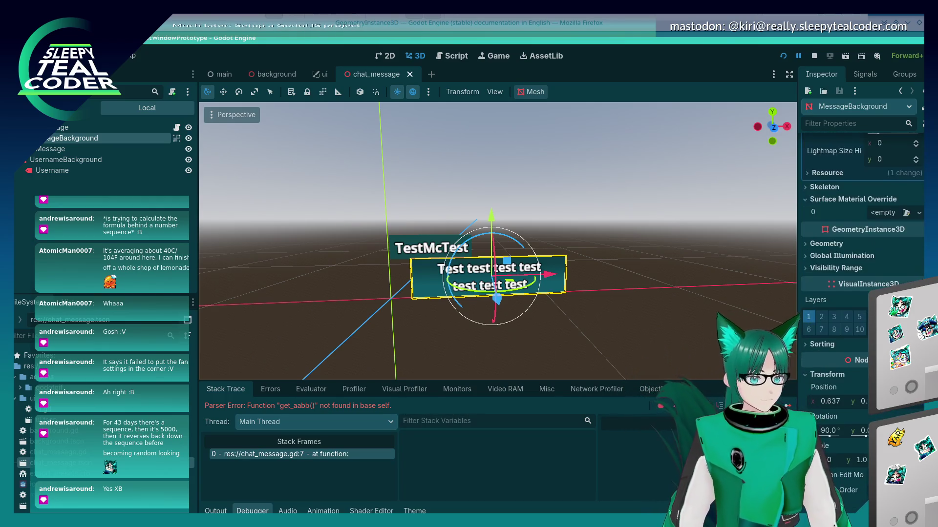
pyautogui.scroll(-3, 862, 293)
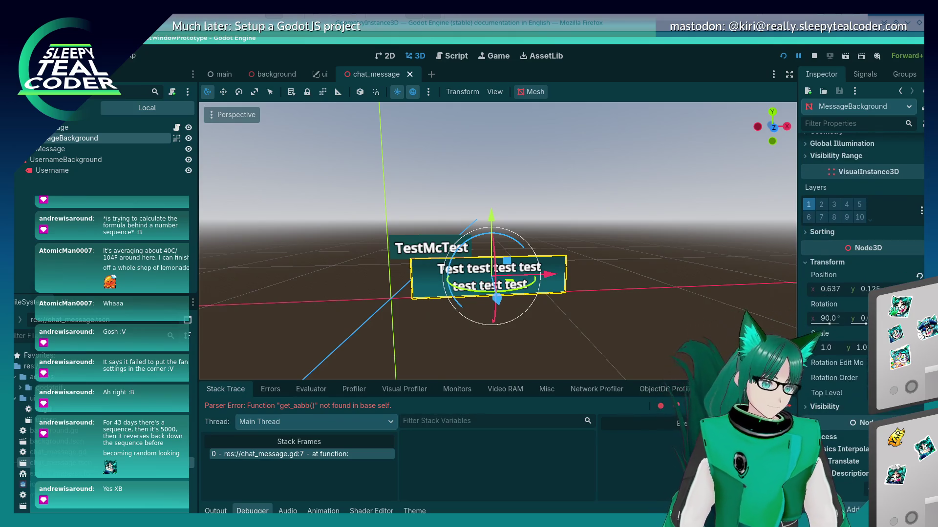
# - Filter the inspector by 'aabb', expand Geometry and Sorting, and uncheck Use AABB Center
pyautogui.click(841, 123)
pyautogui.write('aabb')
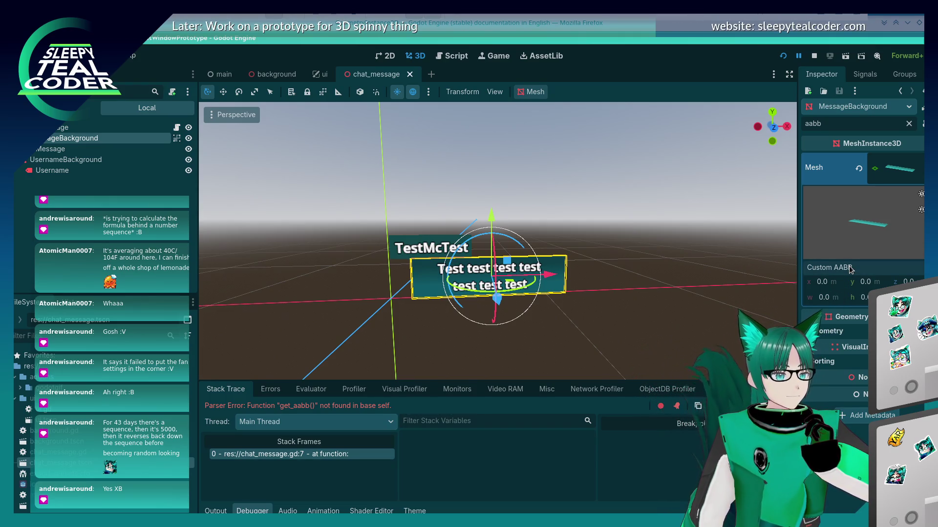
pyautogui.click(826, 331)
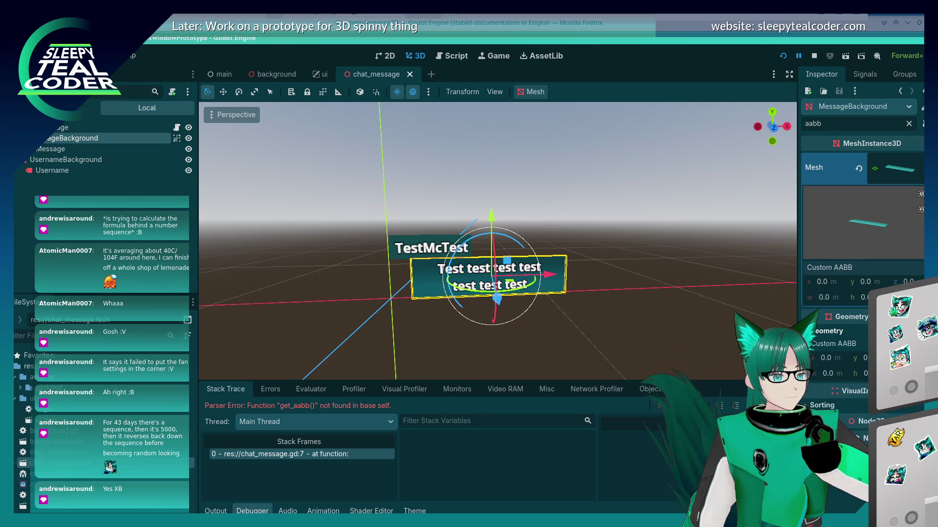
pyautogui.click(811, 405)
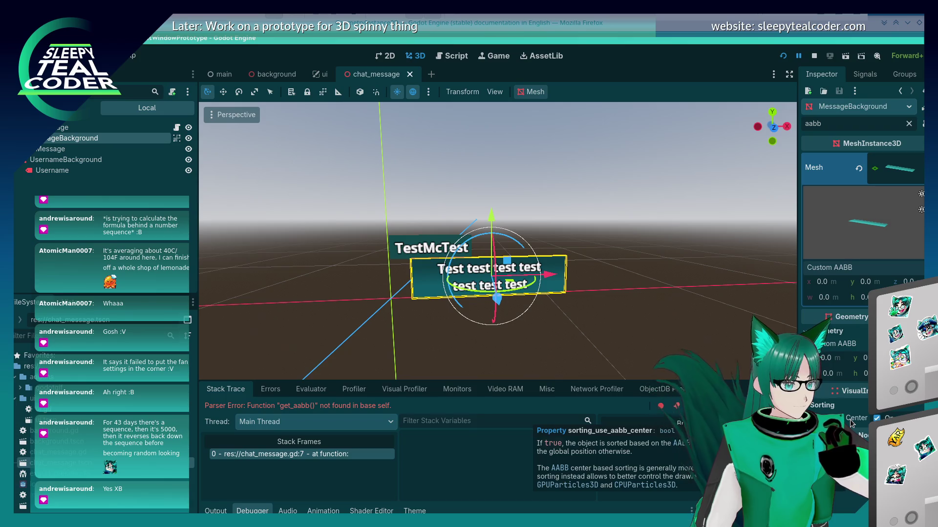
pyautogui.click(862, 421)
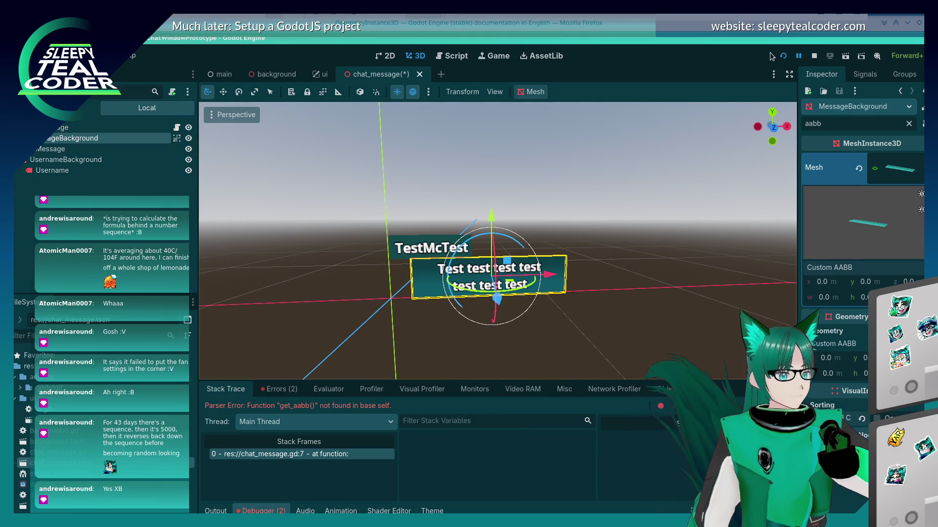
# - Run the project, add three test chat messages, then stop it and reopen chat_message.gd
pyautogui.press('F5')
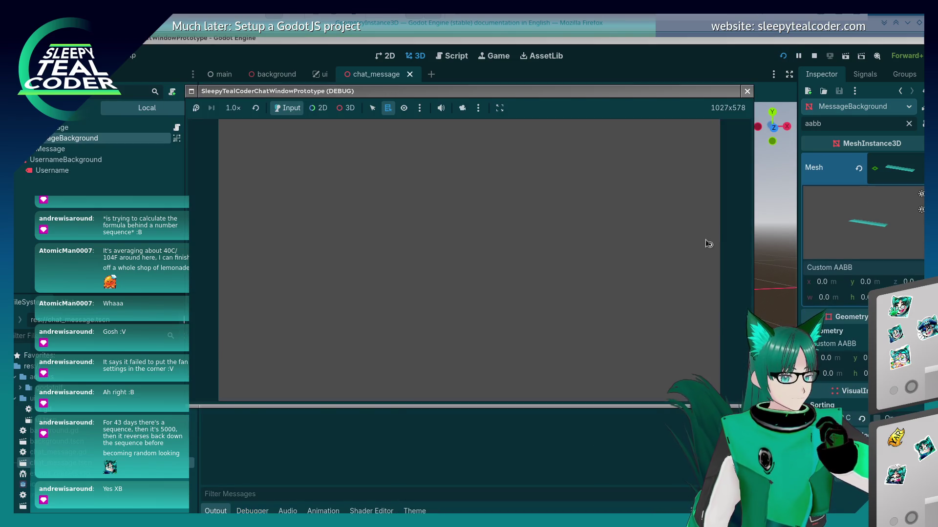
pyautogui.click(578, 150)
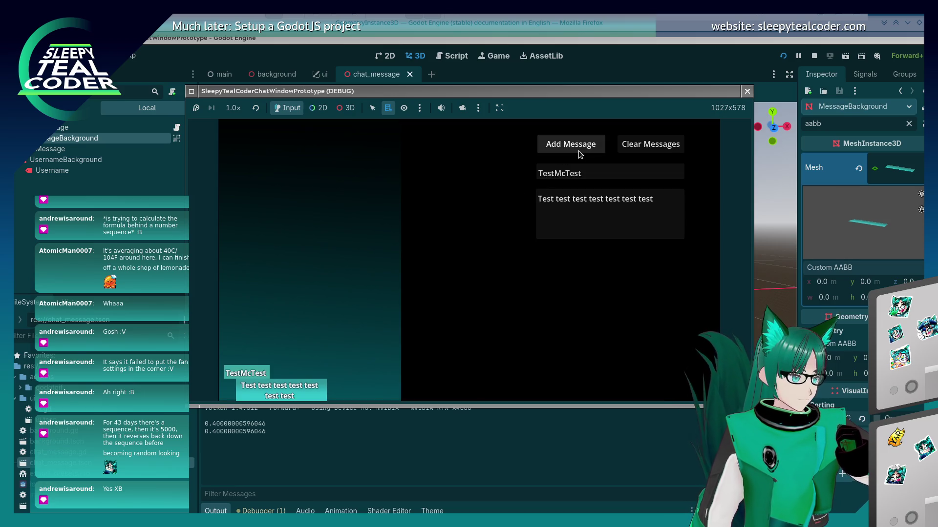
pyautogui.click(578, 150)
pyautogui.click(578, 151)
pyautogui.press('F8')
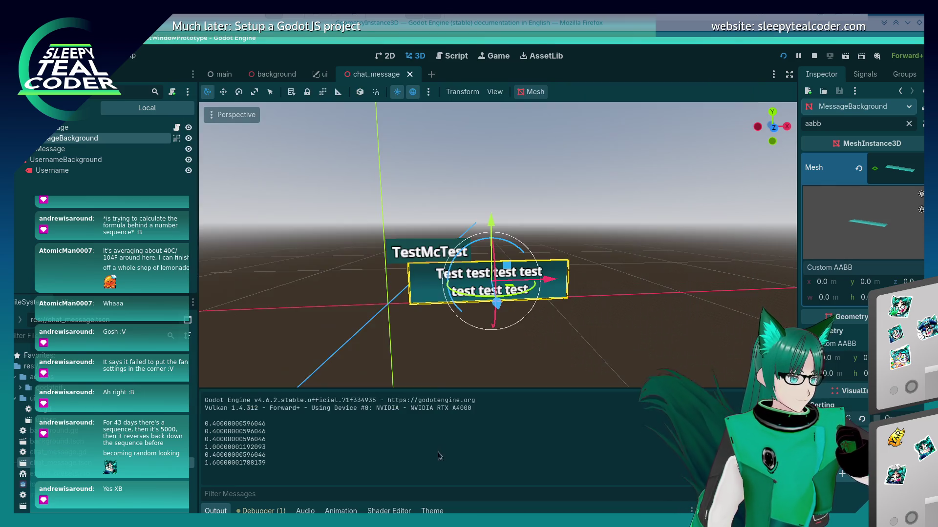
pyautogui.hotkey('ctrl', 'F3')
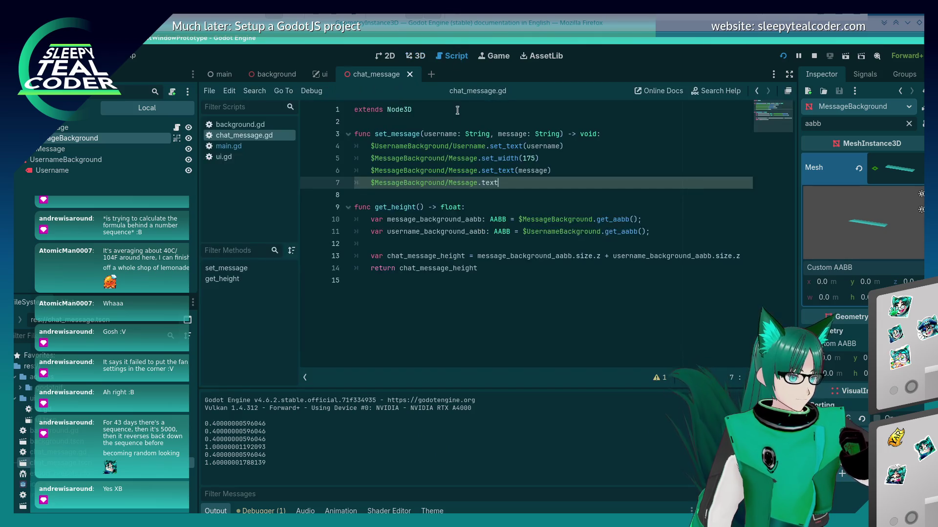
# - Clear the leftover expression on line 7 and start a str( call
pyautogui.hotkey('shift', 'Home')
pyautogui.press('BackSpace')
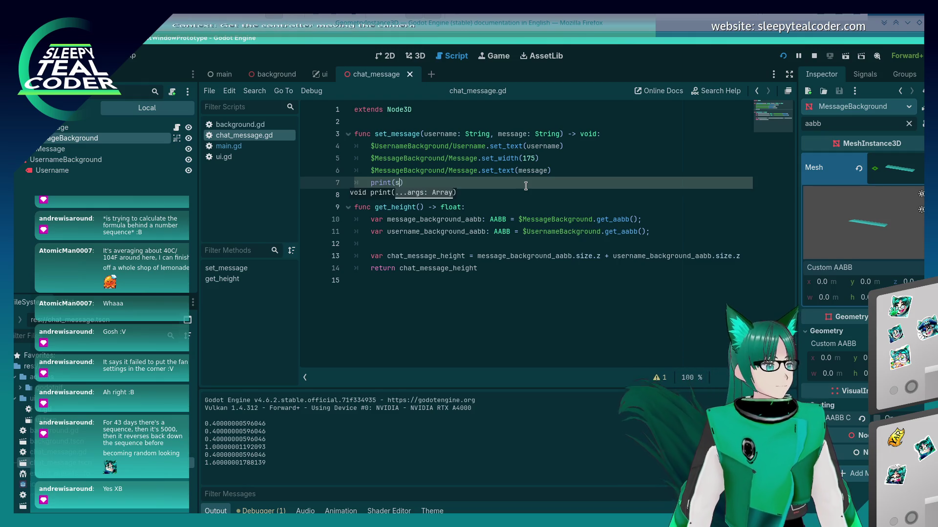
pyautogui.write('str(')
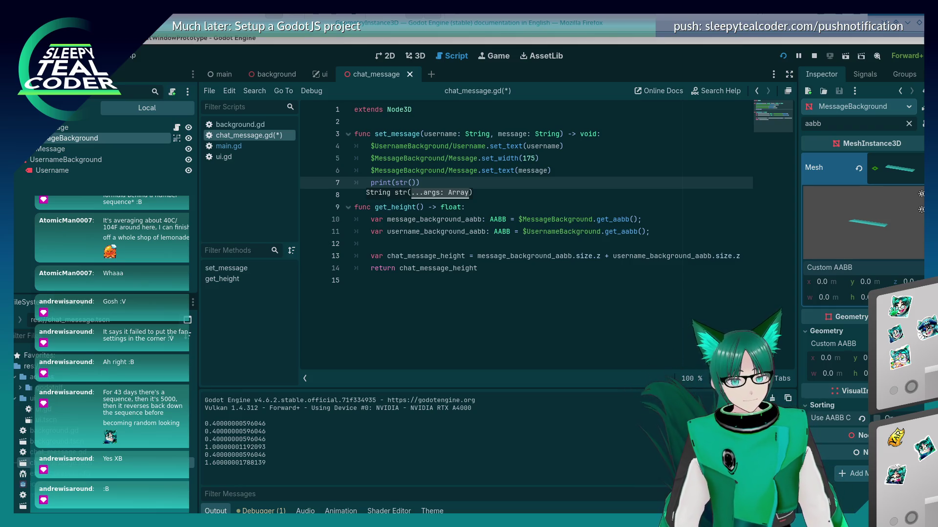
# - Fill it with line 6's MessageBackground/Message node path plus get_aabb(), and save the script
pyautogui.click(570, 172)
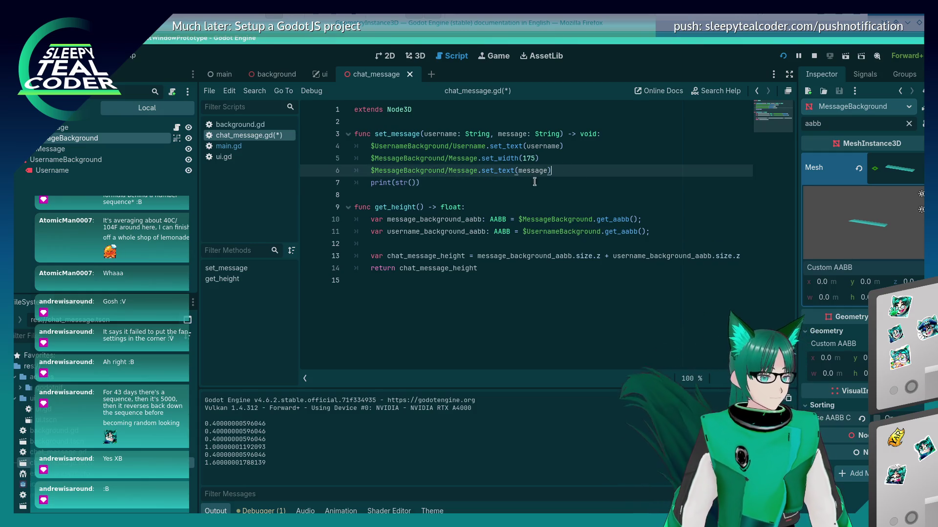
pyautogui.click(437, 184)
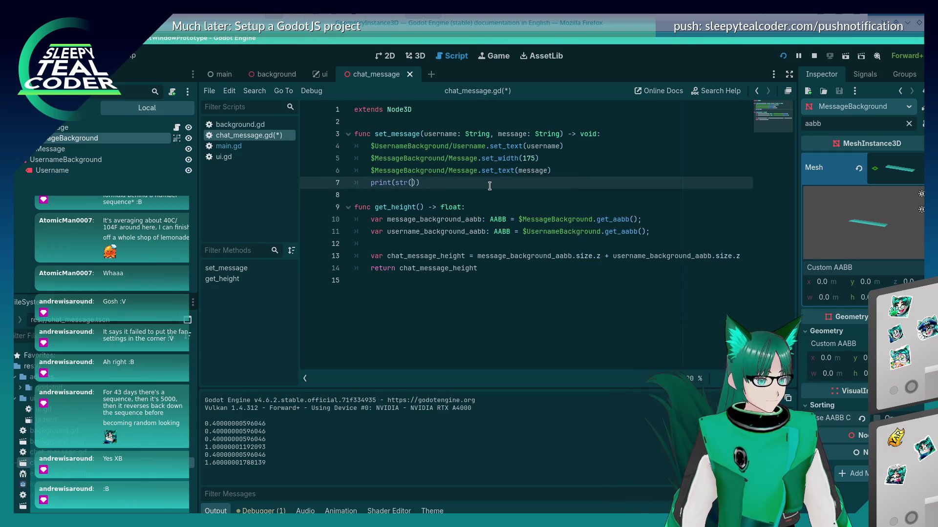
pyautogui.press('Up')
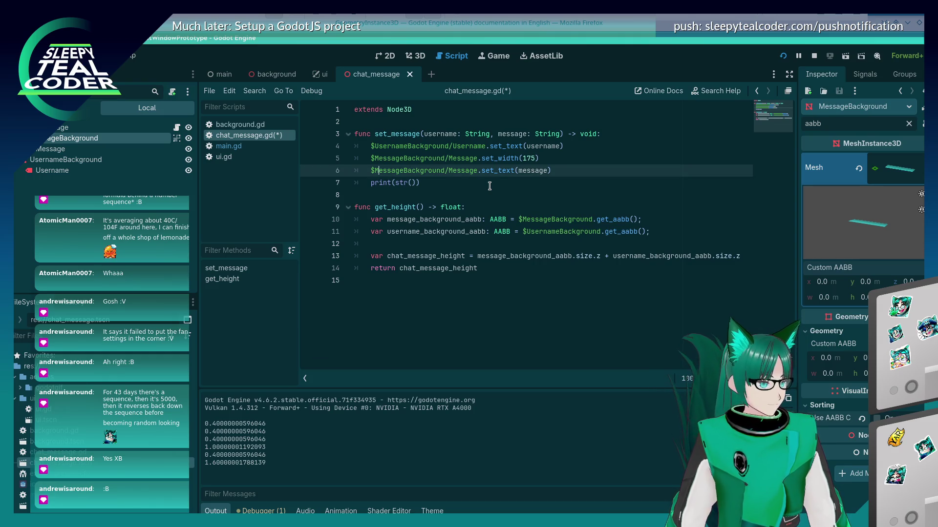
pyautogui.hotkey('shift', 'End')
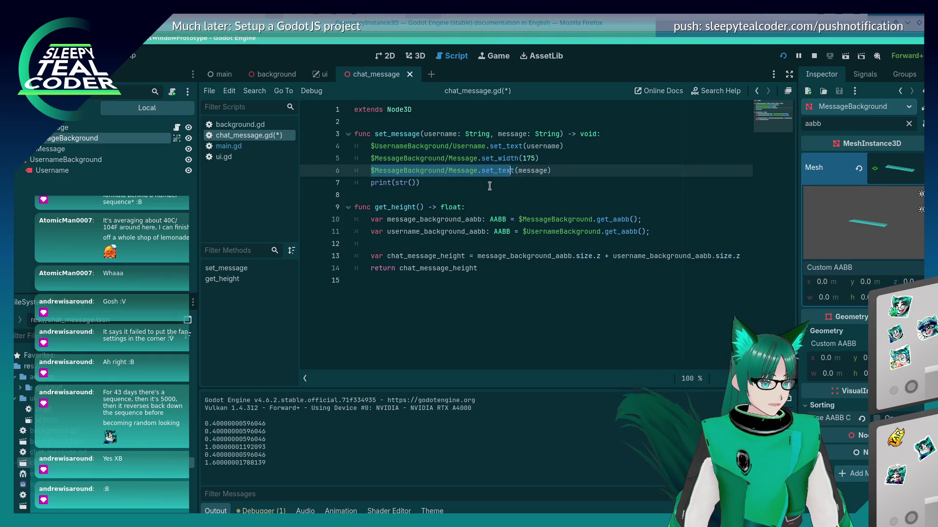
pyautogui.hotkey('shift', 'Down')
pyautogui.hotkey('shift', 'Up')
pyautogui.hotkey('ctrl', 'shift', 'Left')
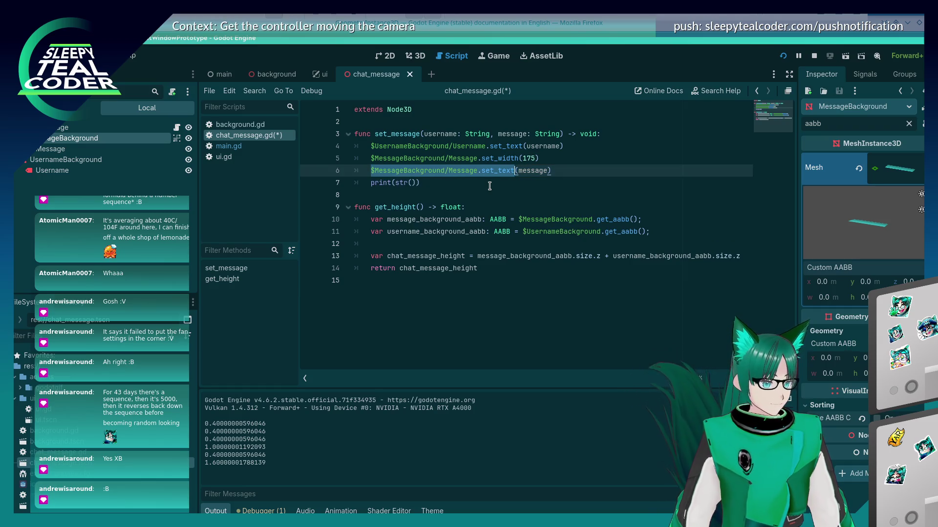
pyautogui.press('Down')
pyautogui.press('Left')
pyautogui.press('Left')
pyautogui.press('BackSpace')
pyautogui.write('get')
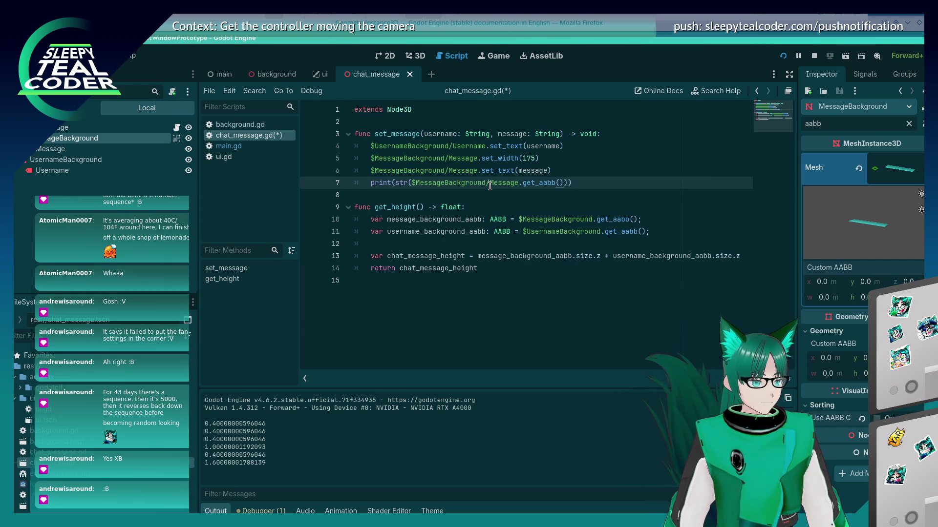
pyautogui.hotkey('ctrl', 's')
# - Run the project and add three test chat messages
pyautogui.click(784, 54)
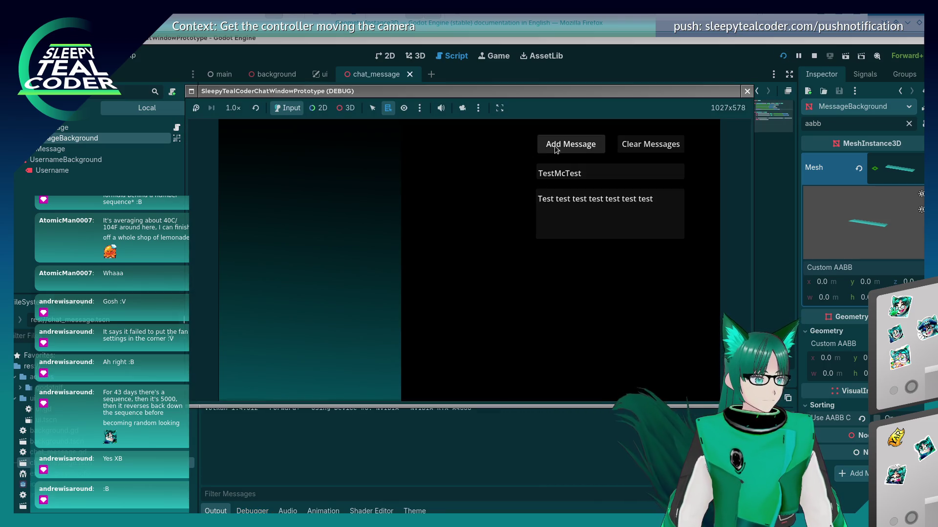
pyautogui.click(565, 148)
pyautogui.click(565, 148)
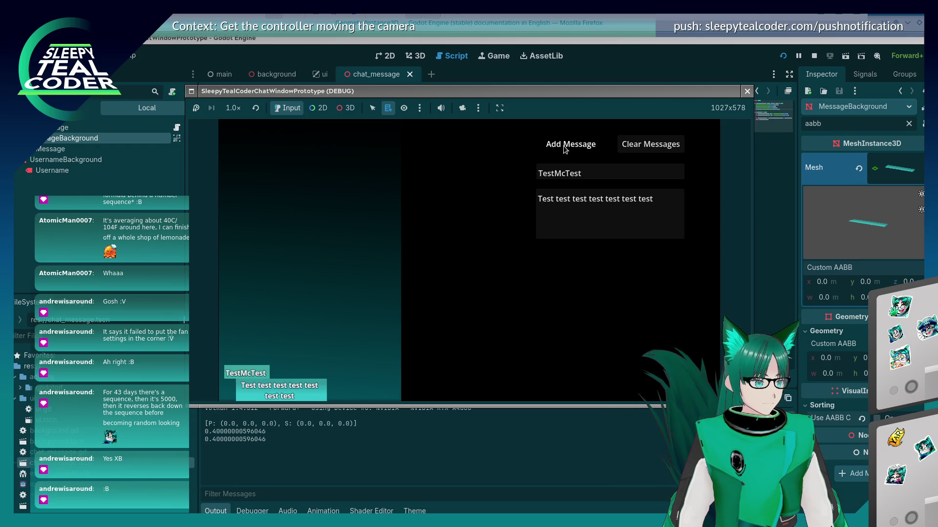
pyautogui.click(565, 148)
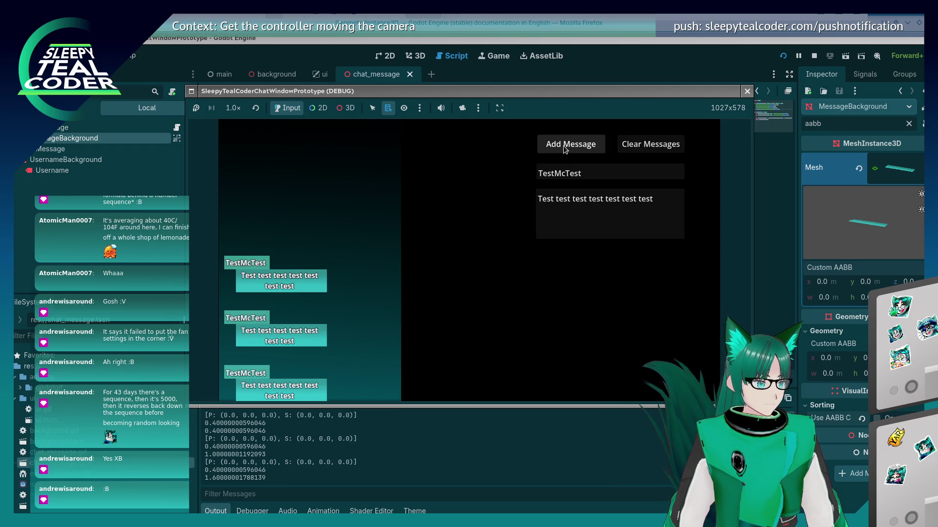
# - Replace the message text with a long string of a's, post it, and stop the game
pyautogui.click(668, 218)
pyautogui.hotkey('ctrl', 'a')
pyautogui.write('aaaaaaaaaaaaaaaaaaaaaaaaaaaaaaaaaaaaaaaaaa')
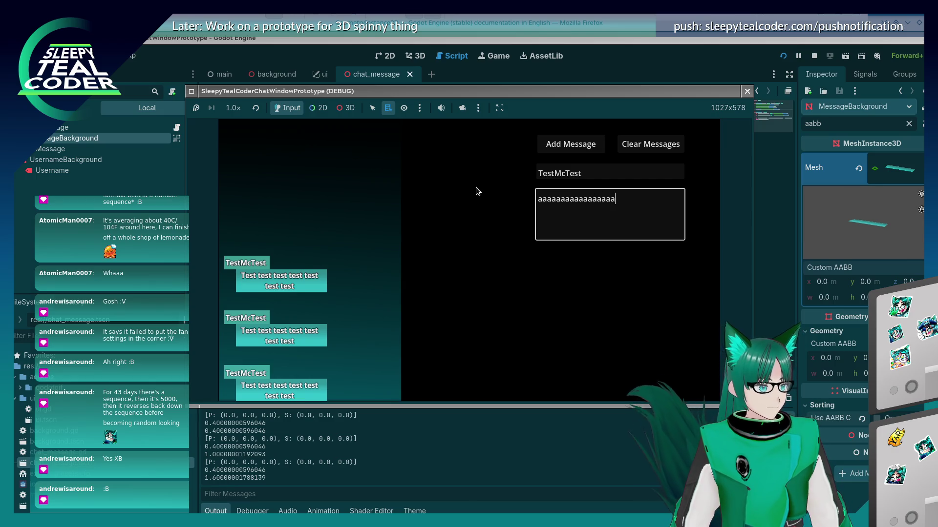
pyautogui.write('aaaaaaaaaaaaaaaaaaaaaaaaaaaaaaaaaaaaaaaaaaaaaaaaa')
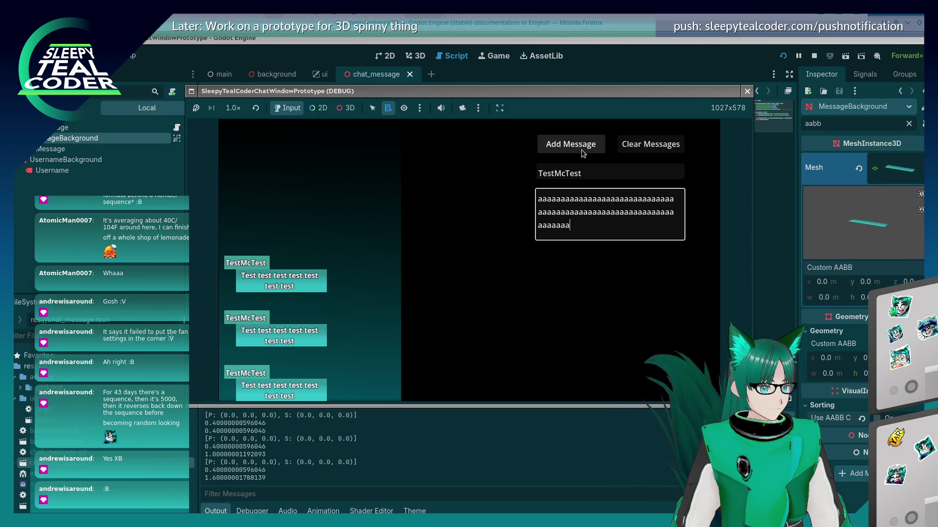
pyautogui.click(582, 153)
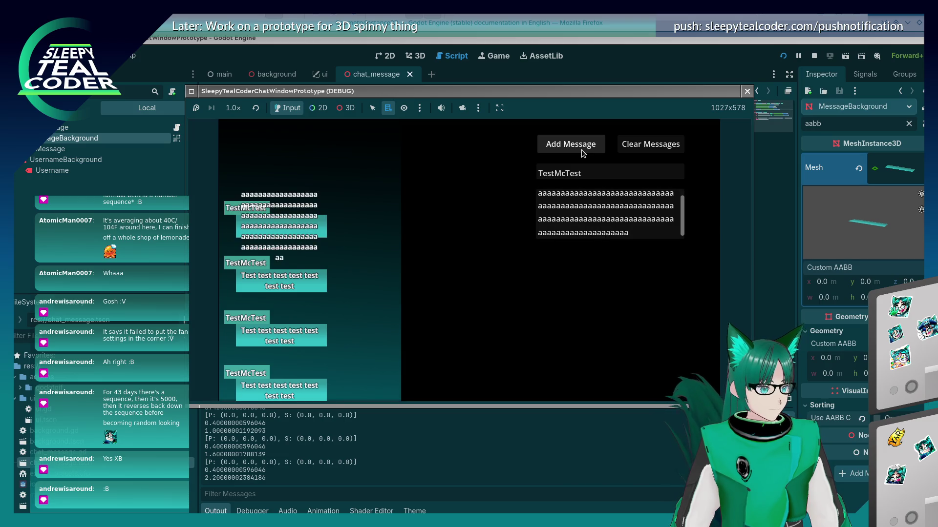
pyautogui.press('F8')
pyautogui.press('Down')
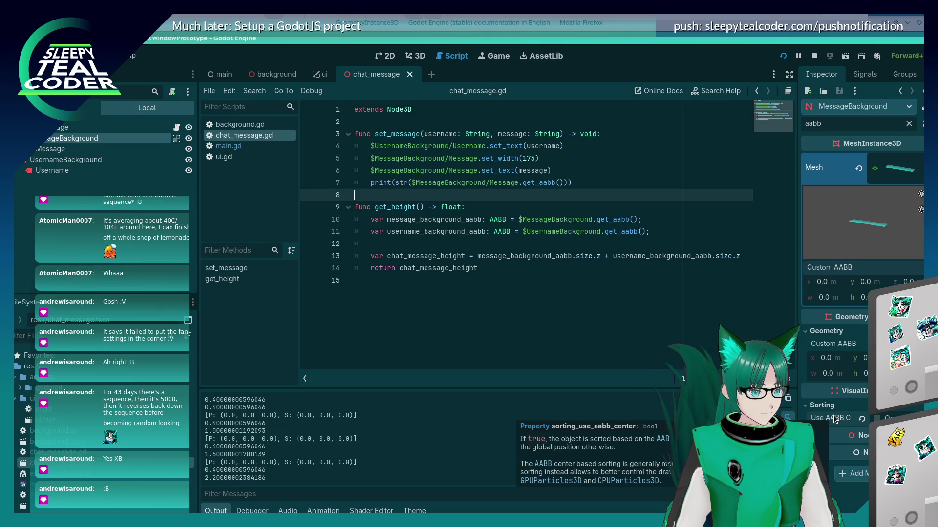
# - Replace get_aabb() with global_position in line 7's print statement
pyautogui.click(559, 183)
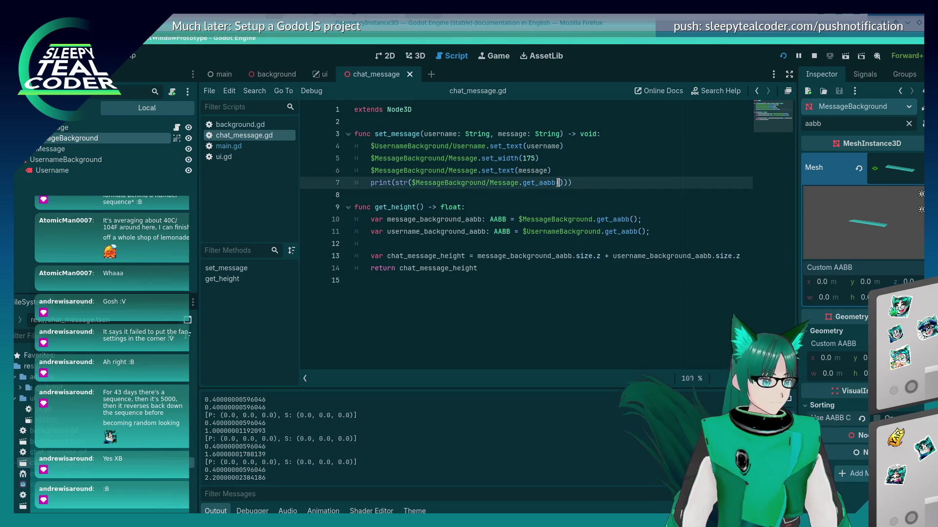
pyautogui.press('BackSpace')
pyautogui.press('BackSpace')
pyautogui.press('BackSpace')
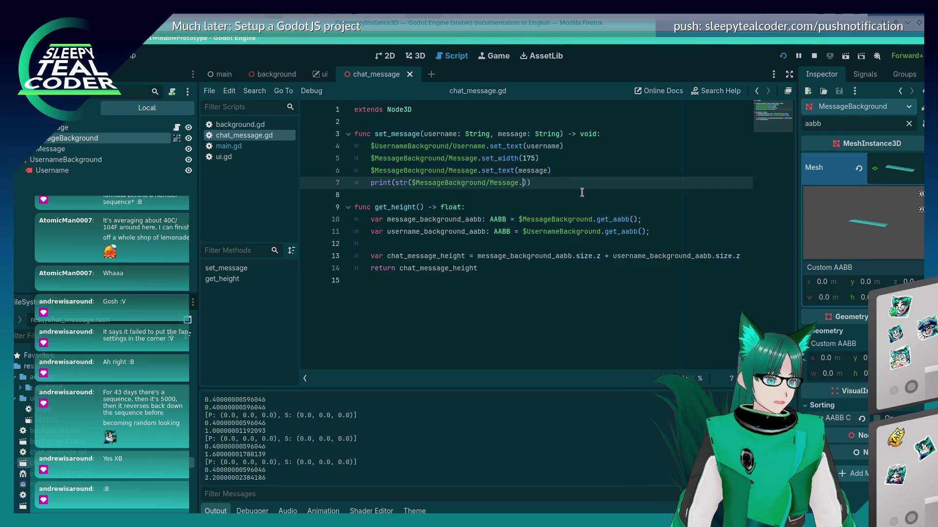
pyautogui.write('global_p')
pyautogui.press('Return')
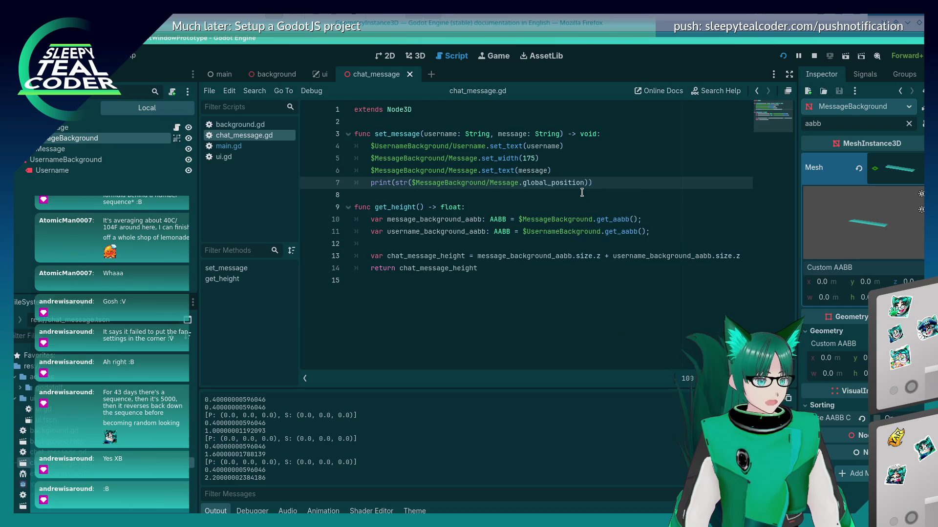
# - Run the project, add five test chat messages, stop it, and return to line 7
pyautogui.press('F5')
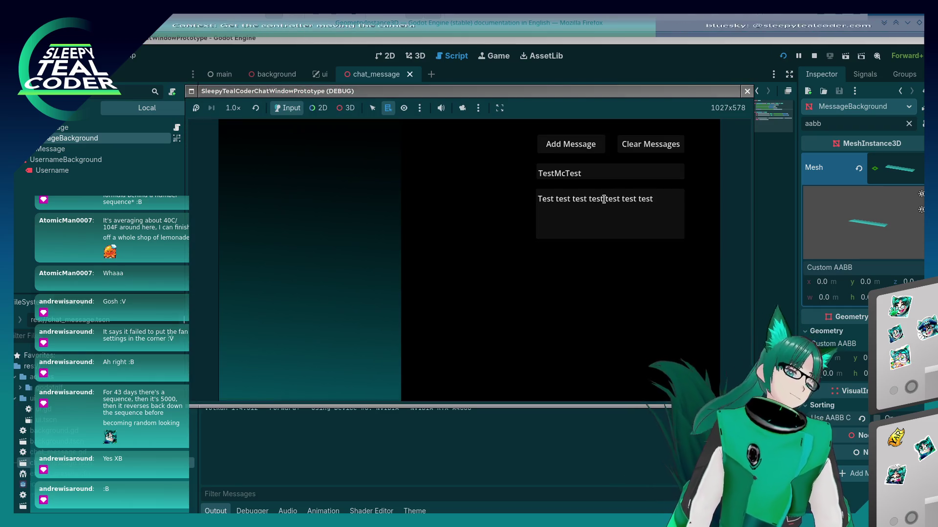
pyautogui.click(578, 139)
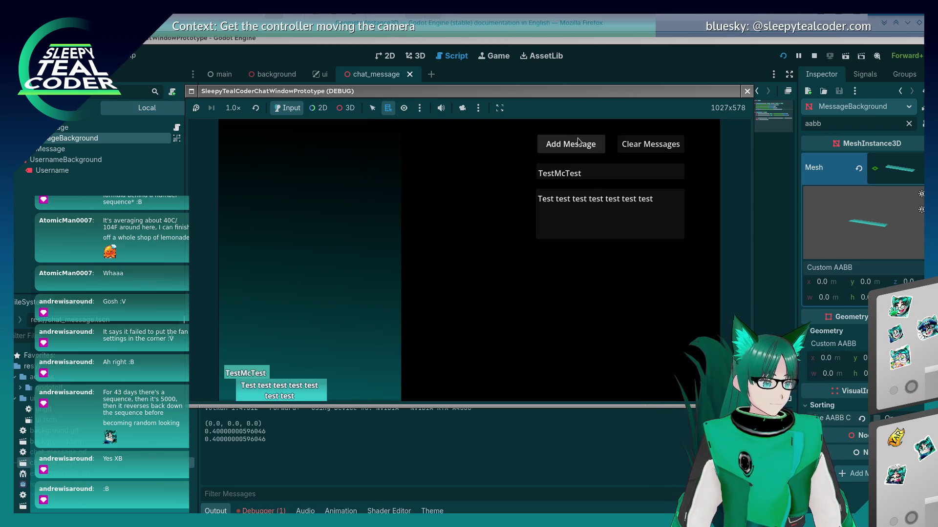
pyautogui.click(578, 139)
pyautogui.click(577, 139)
pyautogui.click(577, 139)
pyautogui.click(577, 139)
pyautogui.click(577, 139)
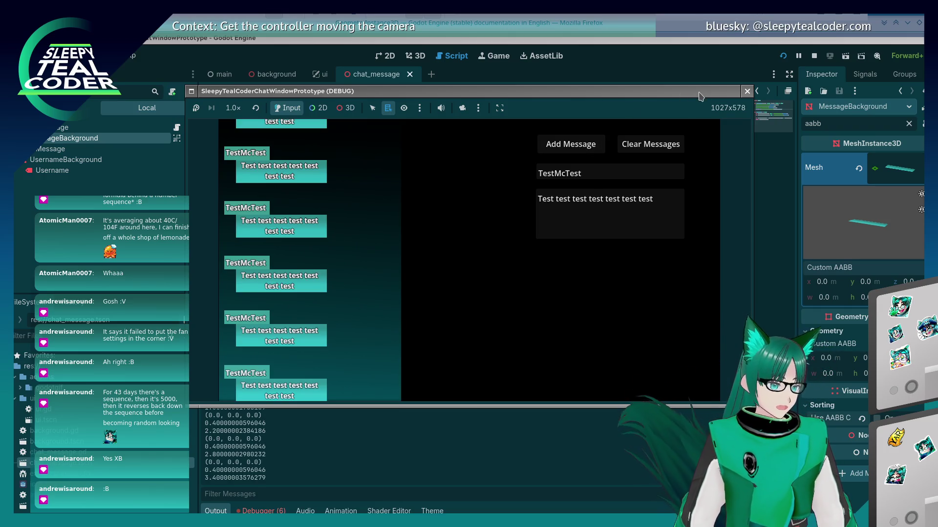
pyautogui.press('F8')
pyautogui.click(516, 198)
pyautogui.click(571, 183)
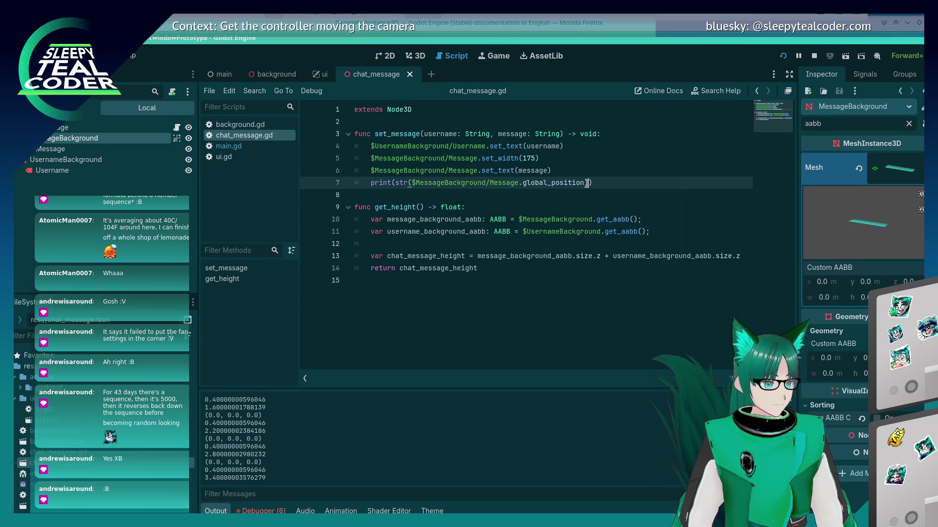
# - Trim /Message from line 7's node path so it targets MessageBackground
pyautogui.press('Left')
pyautogui.press('Left')
pyautogui.press('Left')
pyautogui.press('BackSpace')
pyautogui.write('l')
pyautogui.press('Left')
pyautogui.press('Left')
pyautogui.press('Left')
pyautogui.press('BackSpace')
pyautogui.press('BackSpace')
pyautogui.press('BackSpace')
pyautogui.press('Right')
pyautogui.press('Right')
pyautogui.press('Right')
# - Swap global_position for get_aabb() on line 7
pyautogui.press('Escape')
pyautogui.hotkey('ctrl', 'shift', 'Right')
pyautogui.press('Delete')
pyautogui.press('BackSpace')
pyautogui.press('BackSpace')
pyautogui.write('get_aa')
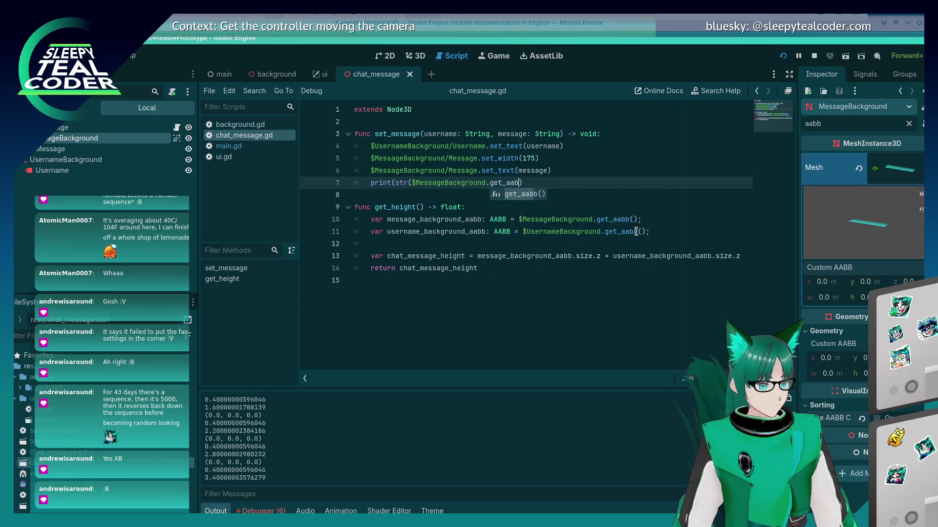
pyautogui.press('Return')
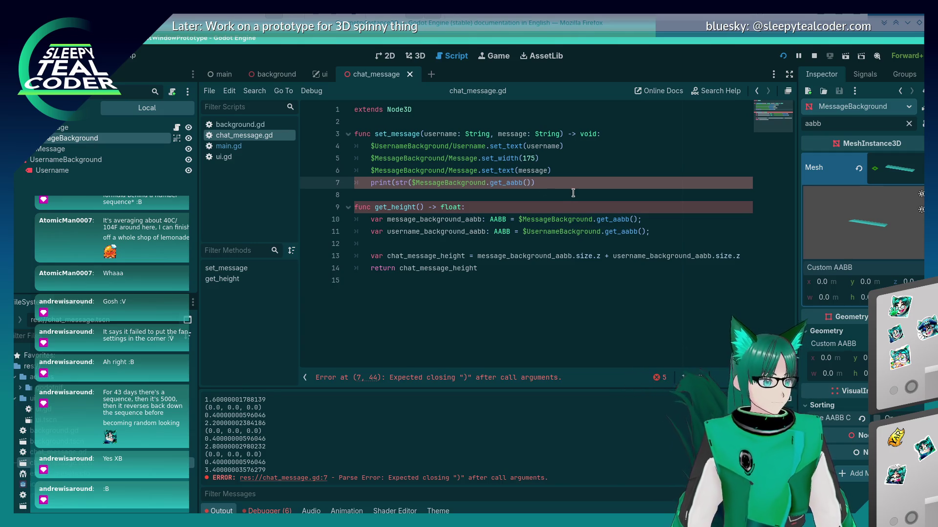
# - Change get_aabb() back to global_position and save chat_message.gd
pyautogui.hotkey('ctrl', 'shift', 'Right')
pyautogui.hotkey('shift', 'Right')
pyautogui.hotkey('shift', 'Right')
pyautogui.press('Delete')
pyautogui.write('global')
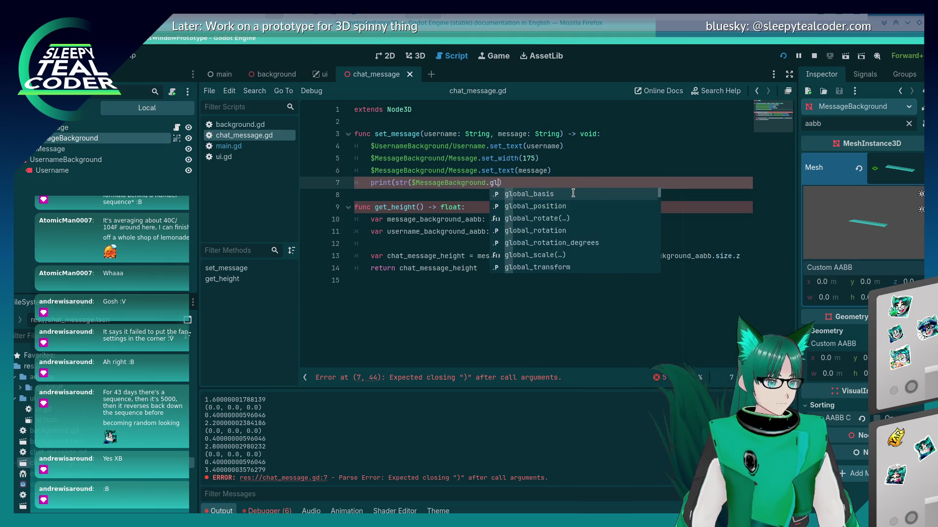
pyautogui.press('Down')
pyautogui.press('Return')
pyautogui.hotkey('ctrl', 's')
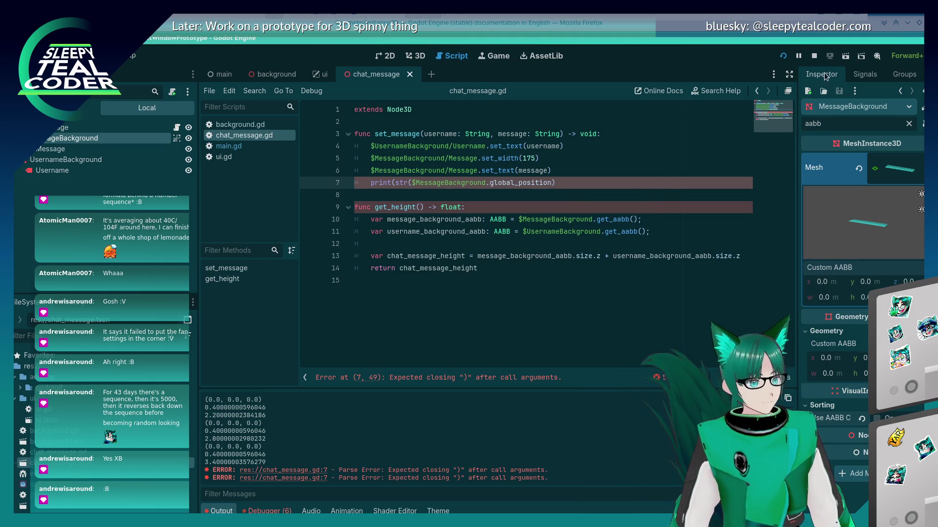
# - Run the project, add a chat message, and relaunch it after the error
pyautogui.click(781, 57)
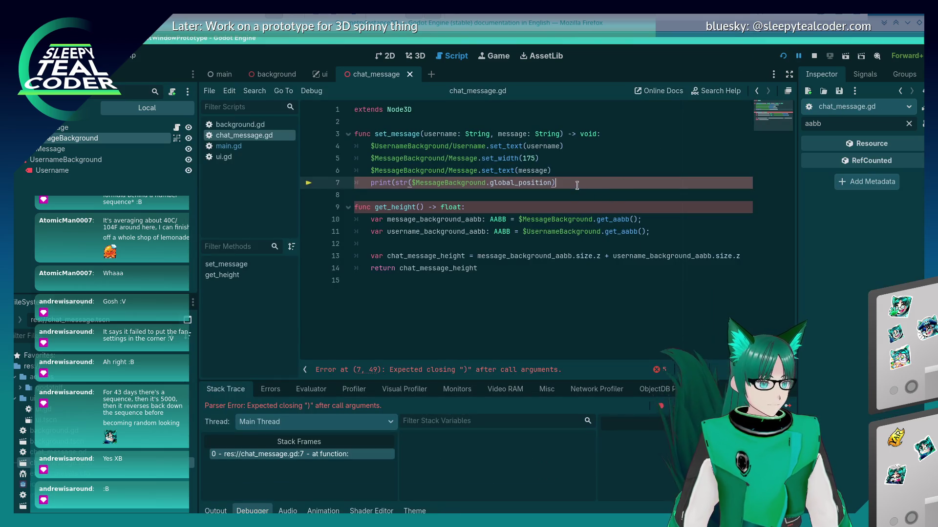
pyautogui.write(')')
pyautogui.press('F5')
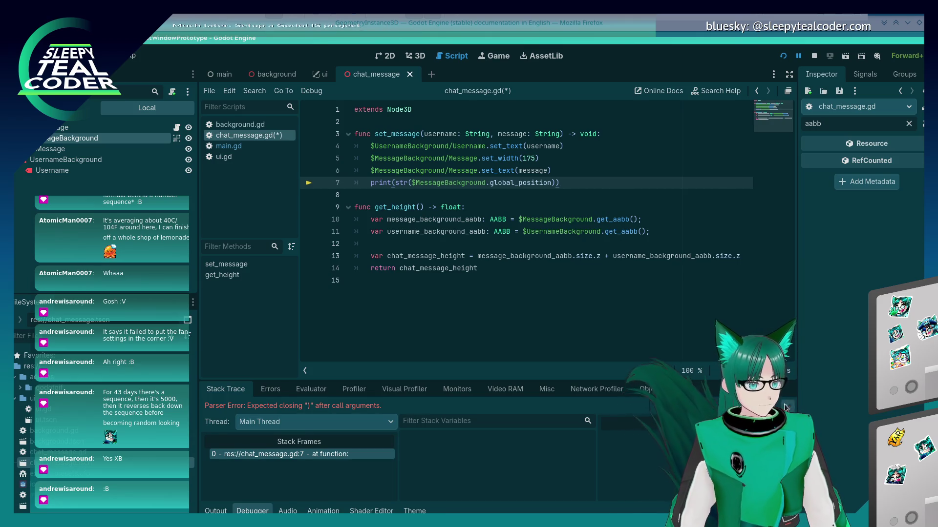
pyautogui.click(560, 146)
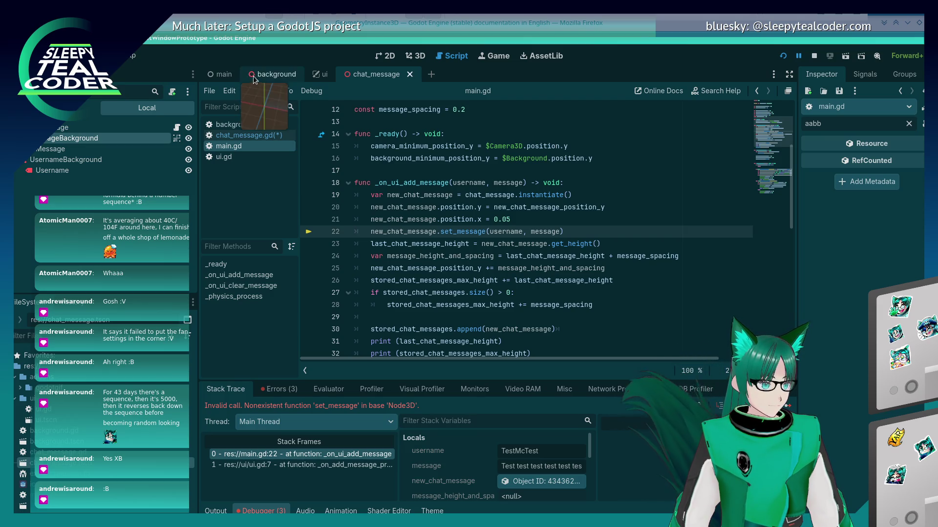
pyautogui.click(783, 56)
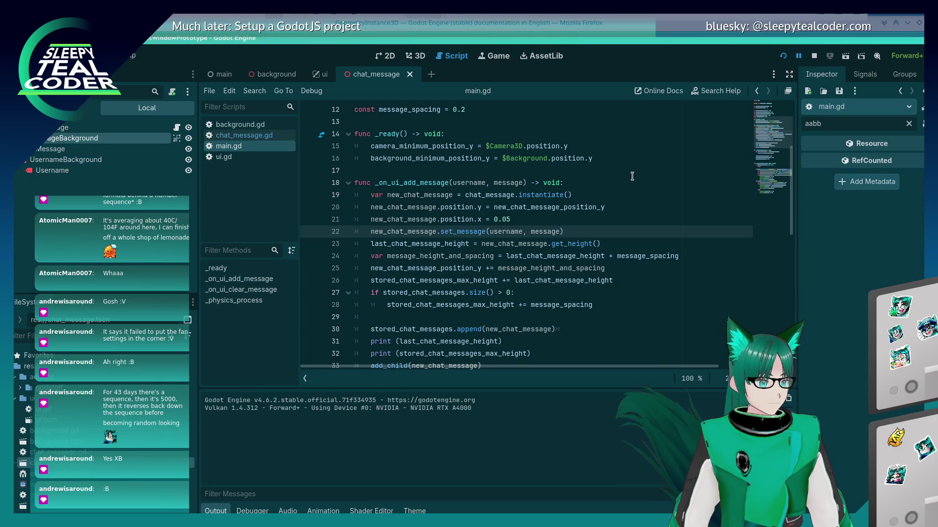
# - Add two test messages, post a long string of a's twice, then stop the game
pyautogui.click(580, 149)
pyautogui.click(579, 148)
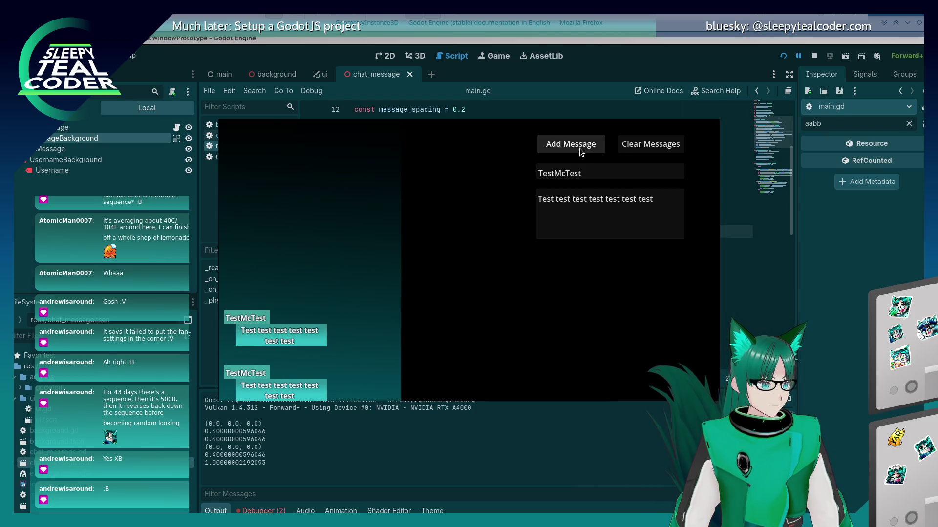
pyautogui.click(663, 203)
pyautogui.hotkey('ctrl', 'a')
pyautogui.write('aaaaaaaaaaaaaaaaaaaaaaaaaaaaaaaaaaaaaaaaaaaaaa')
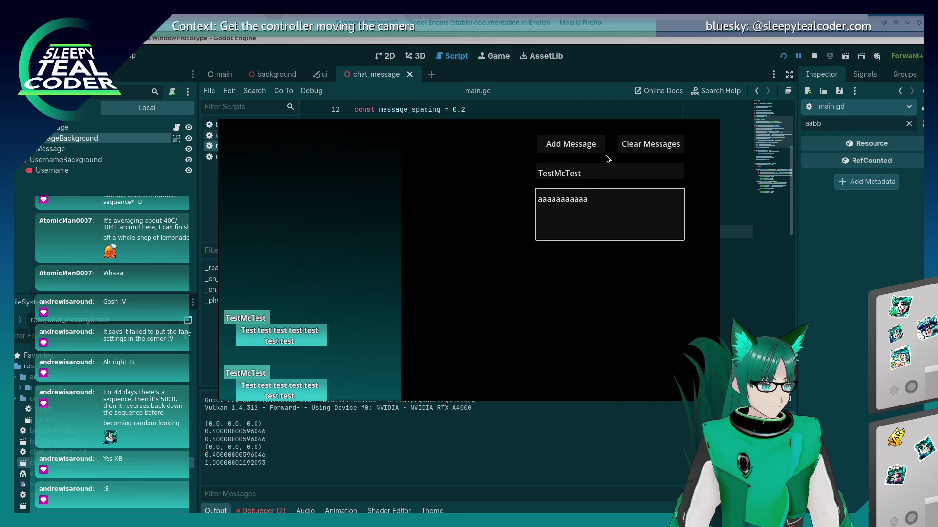
pyautogui.write('aaaaaaaaaaaaaaaaaaaaaaaaaaaaaaaaaaaaaaaaaaaaaaaaaaaaaaaaaaaaa')
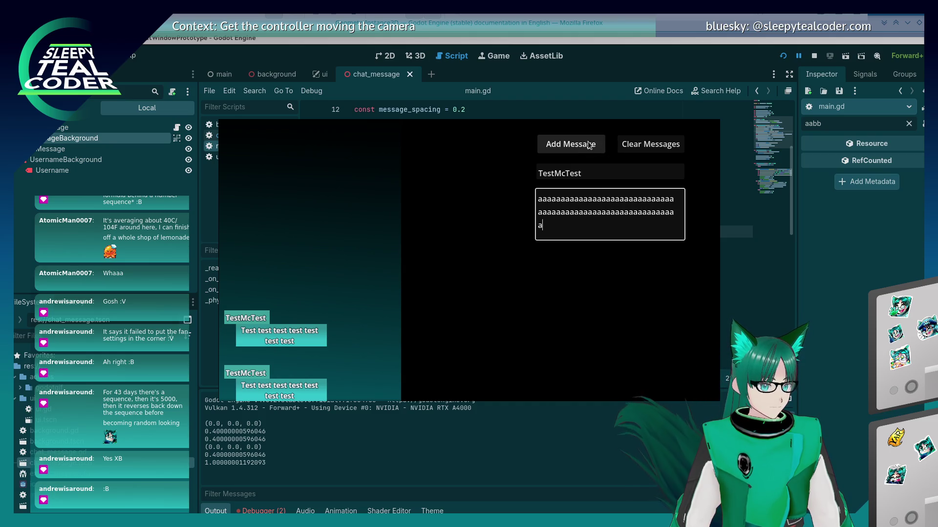
pyautogui.write('aaaaaaaaaaaaaaaaaaaaaaaaaaaaaaaaaaaaaaaa')
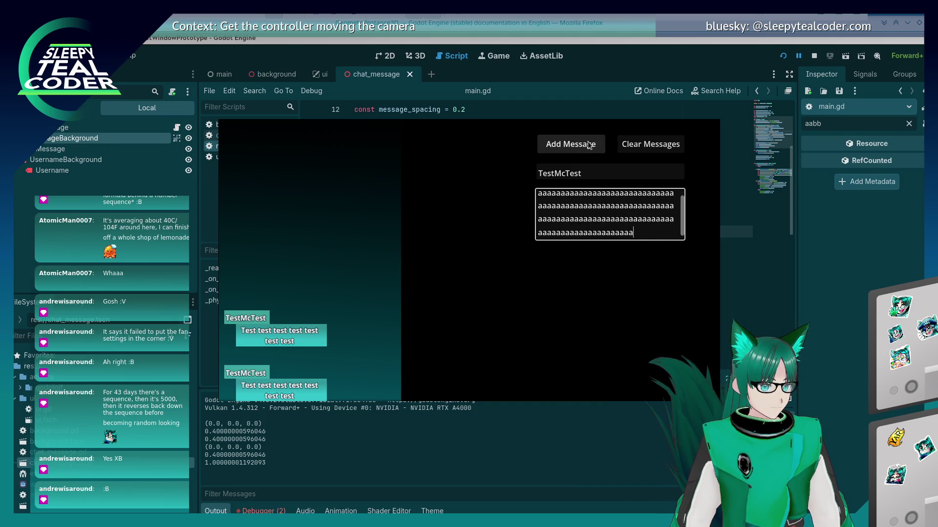
pyautogui.click(590, 145)
pyautogui.click(590, 145)
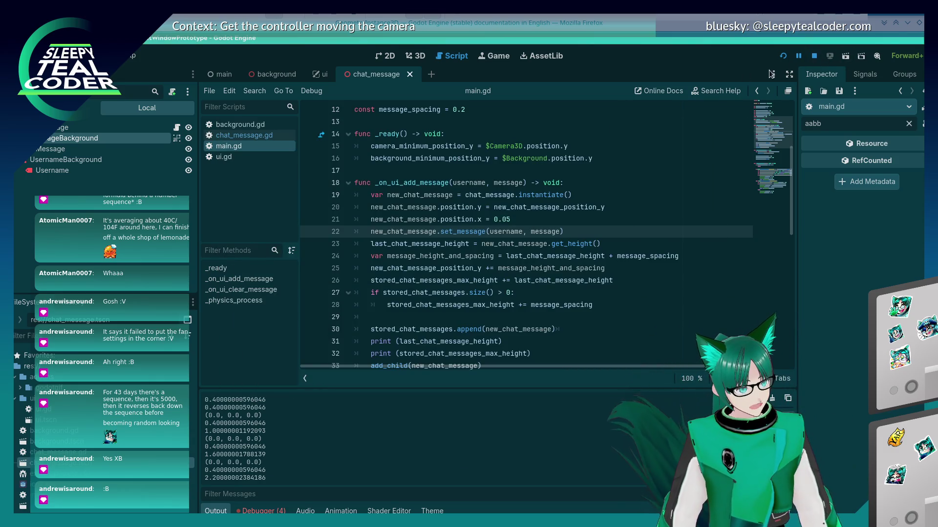
pyautogui.press('F8')
# - Delete the global_position print and the empty line 7 from set_message in chat_message.gd
pyautogui.click(262, 138)
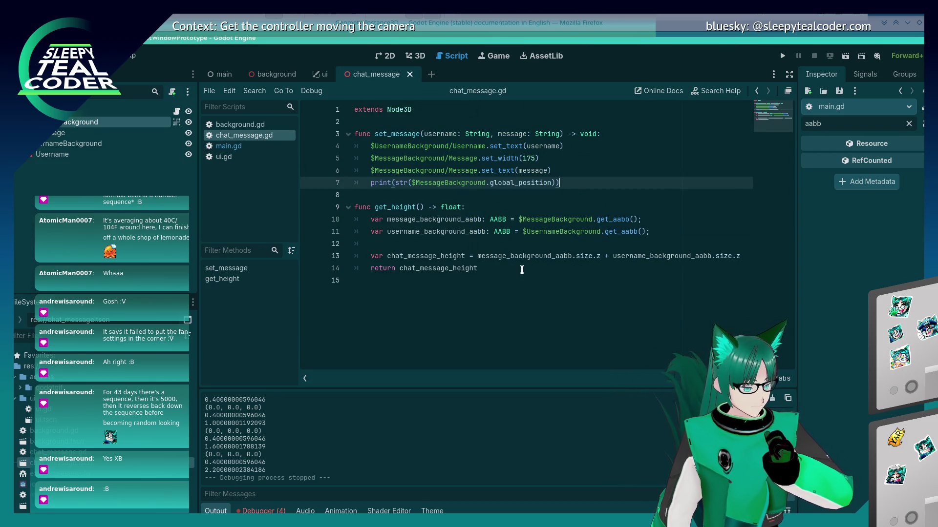
pyautogui.hotkey('shift', 'Home')
pyautogui.press('BackSpace')
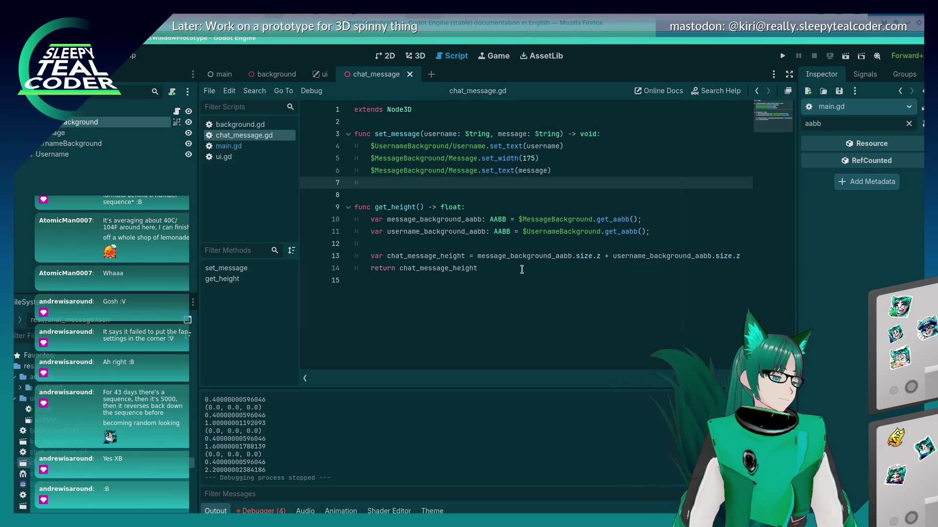
pyautogui.hotkey('alt', 'Tab')
pyautogui.hotkey('alt', 'shift', 'Tab')
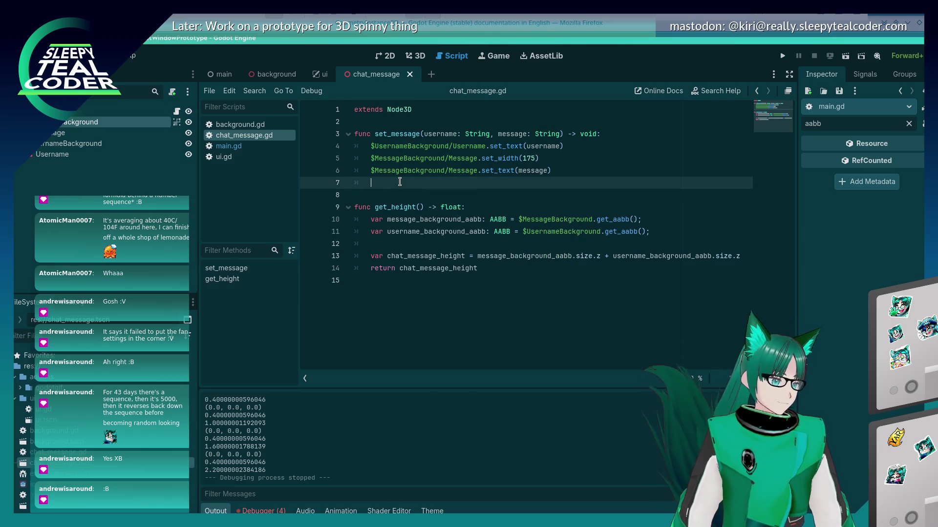
pyautogui.press('BackSpace')
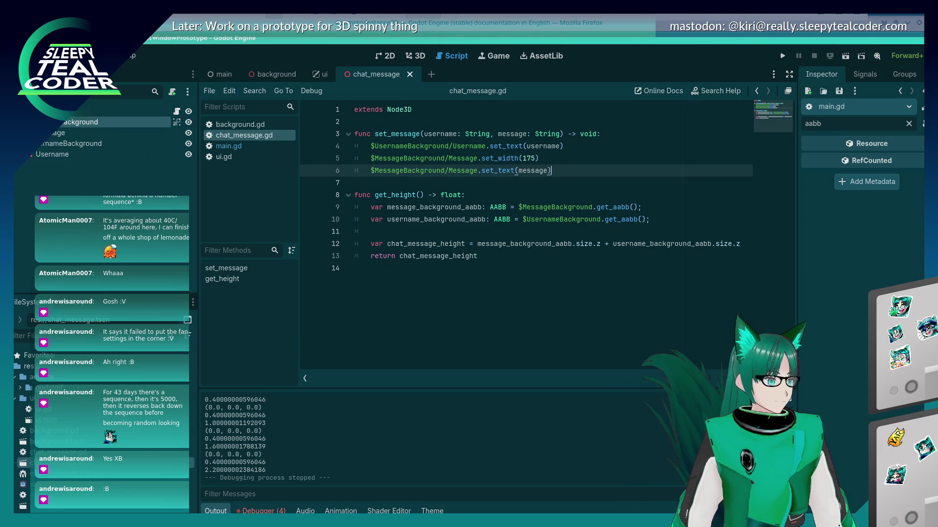
# - Look up Label3D among the node types without adding a node
pyautogui.click(22, 91)
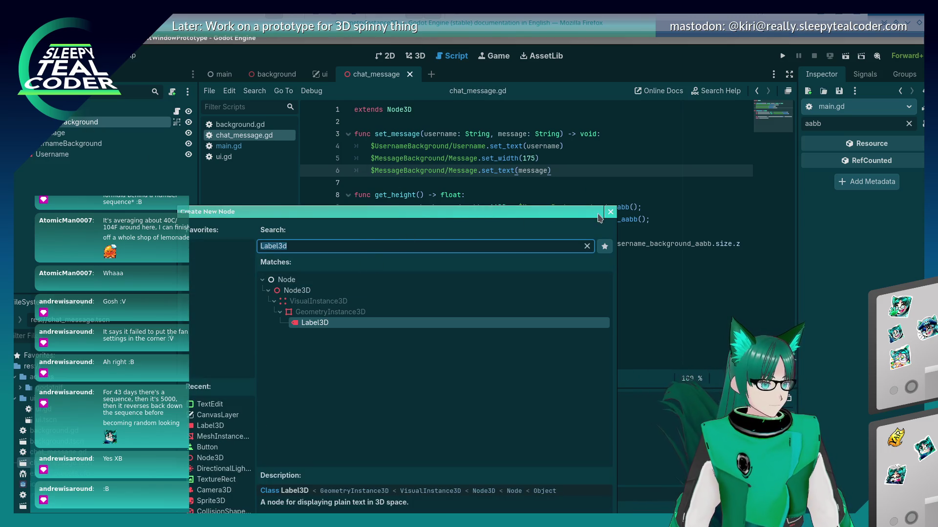
pyautogui.click(610, 213)
pyautogui.hotkey('alt', 'Tab')
# - Open the VisualInstance3D reference page from the Godot docs sidebar
pyautogui.press('Tab')
pyautogui.press('Tab')
pyautogui.press('Tab')
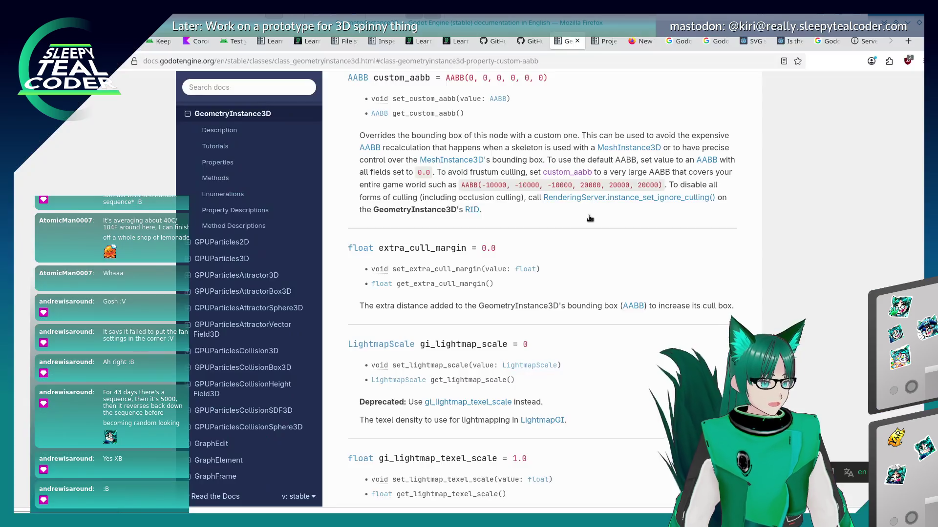
pyautogui.scroll(3, 195, 369)
pyautogui.scroll(-20, 215, 361)
pyautogui.scroll(-20, 227, 352)
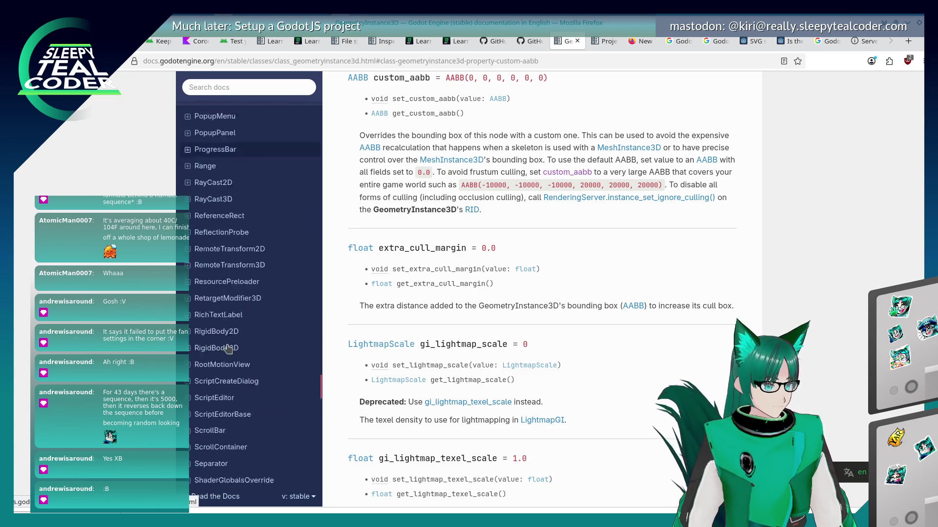
pyautogui.scroll(-7, 227, 344)
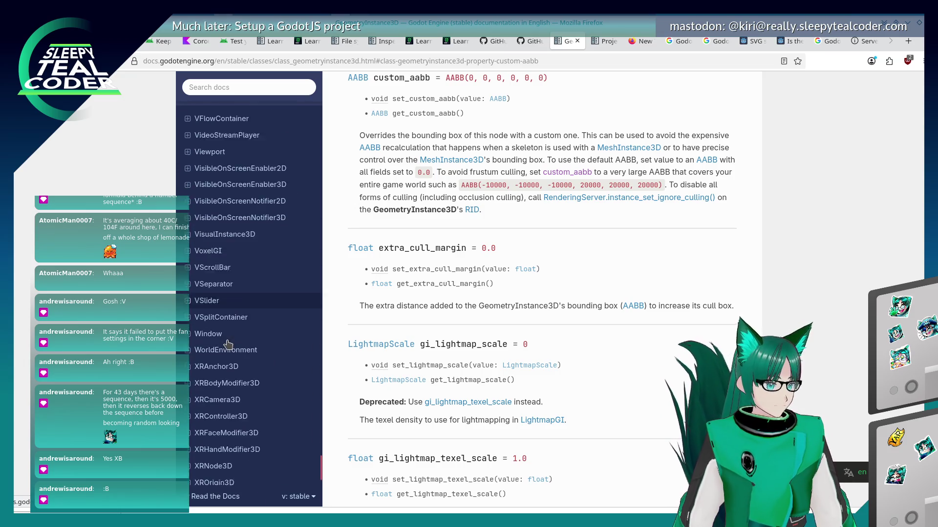
pyautogui.click(188, 213)
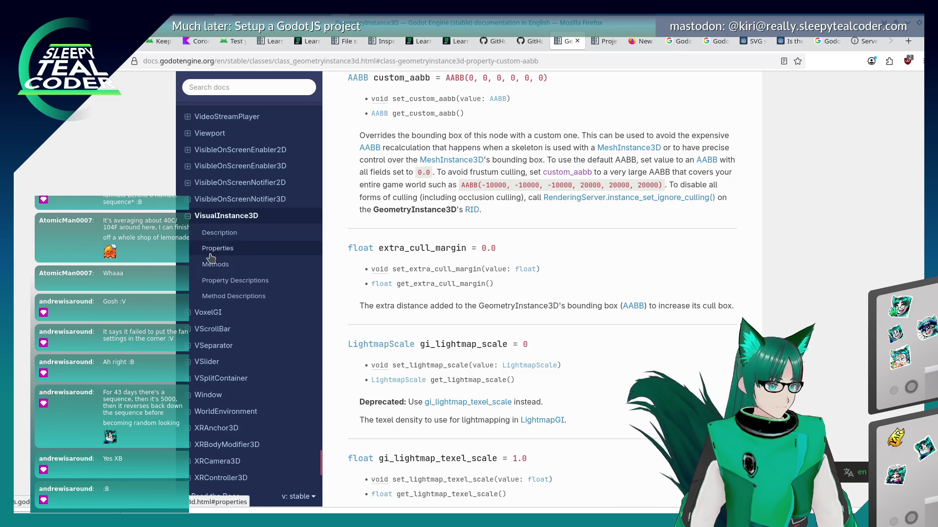
pyautogui.click(215, 236)
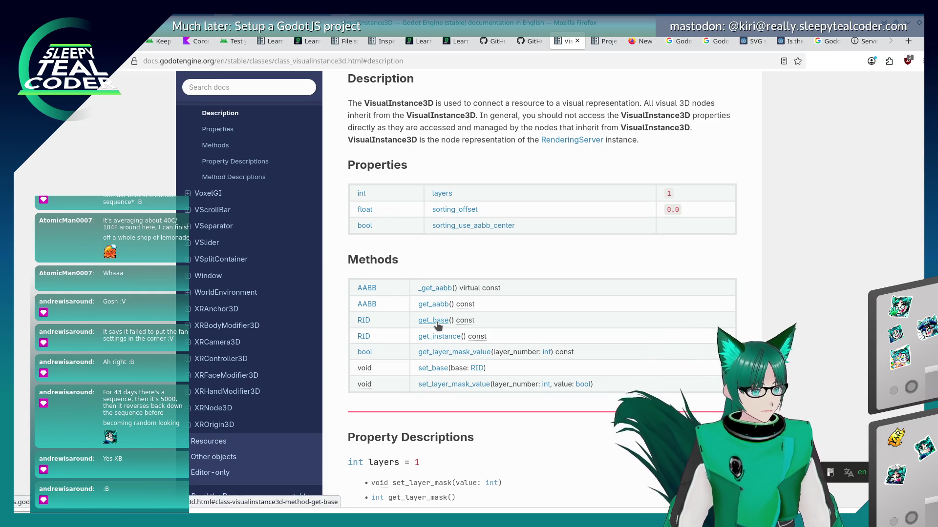
# - Read the get_base and RID docs, return to get_aabb, then go to the reddit thread tab
pyautogui.click(437, 321)
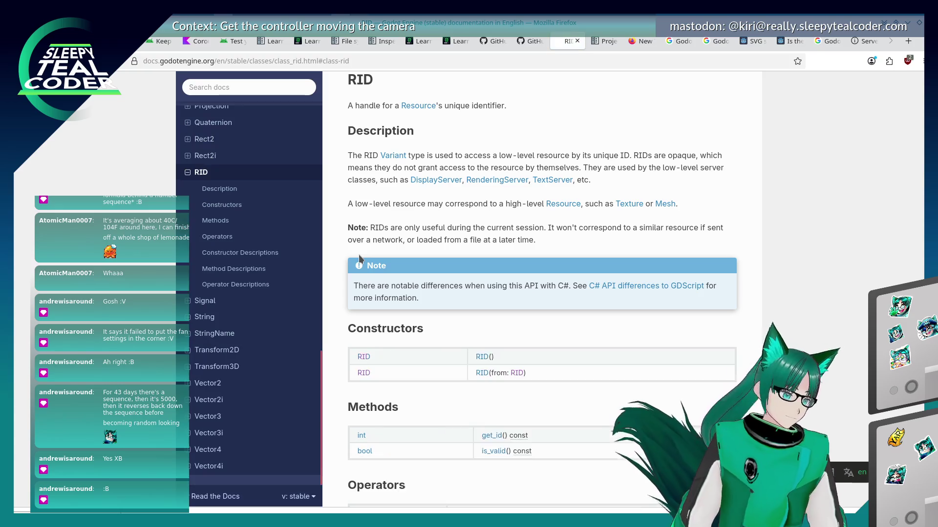
pyautogui.scroll(-5, 358, 254)
pyautogui.scroll(-4, 358, 254)
pyautogui.scroll(4, 358, 254)
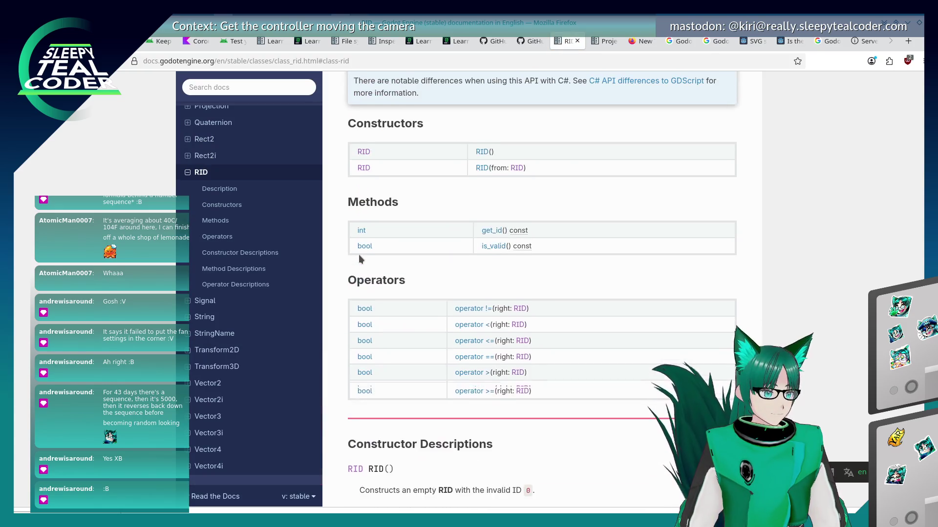
pyautogui.scroll(5, 359, 254)
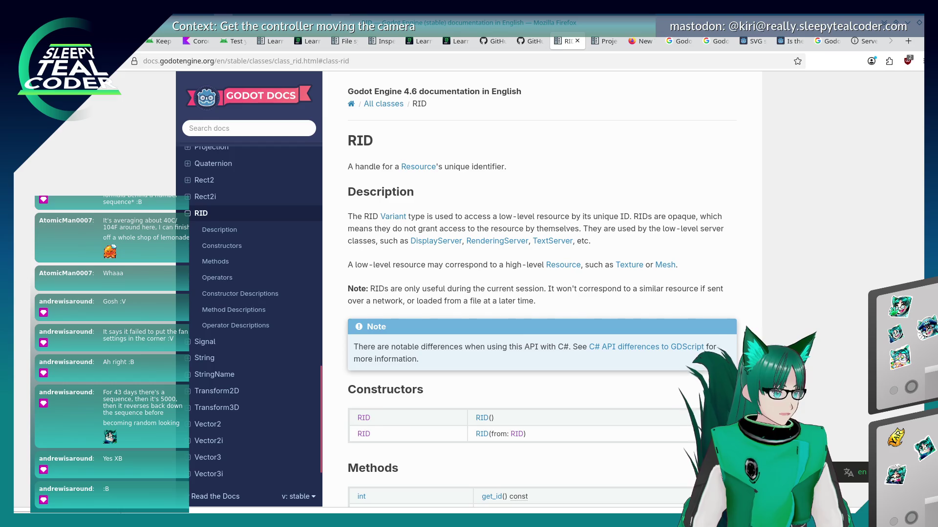
pyautogui.hotkey('alt', 'Left')
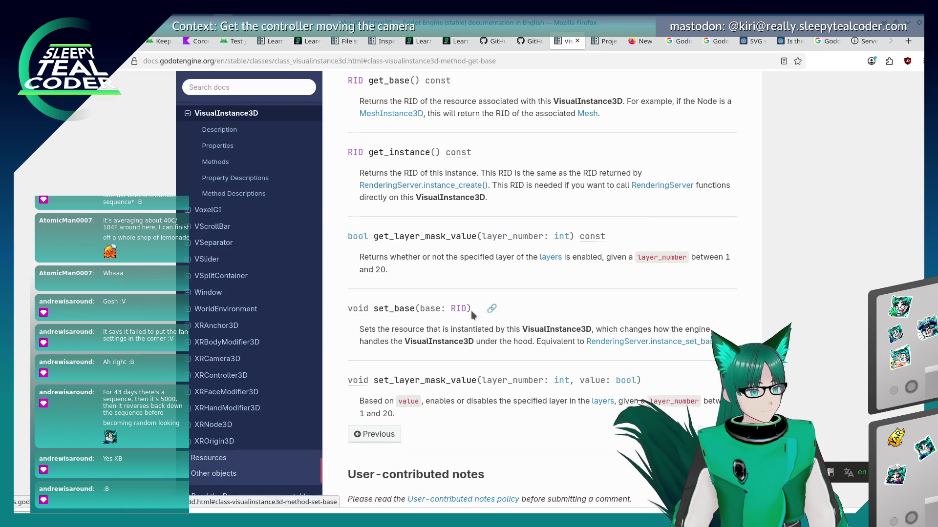
pyautogui.scroll(4, 472, 314)
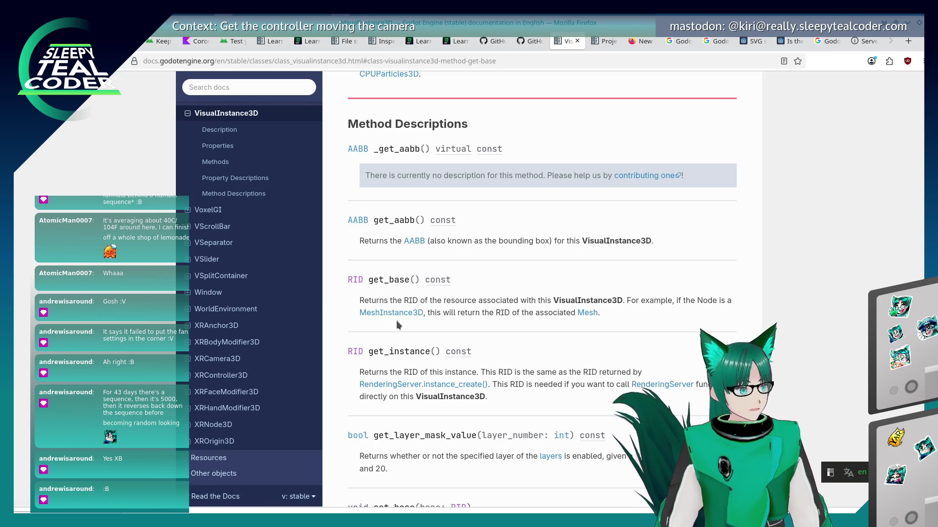
pyautogui.scroll(-4, 396, 321)
pyautogui.scroll(-4, 395, 323)
pyautogui.scroll(7, 395, 323)
pyautogui.scroll(15, 395, 326)
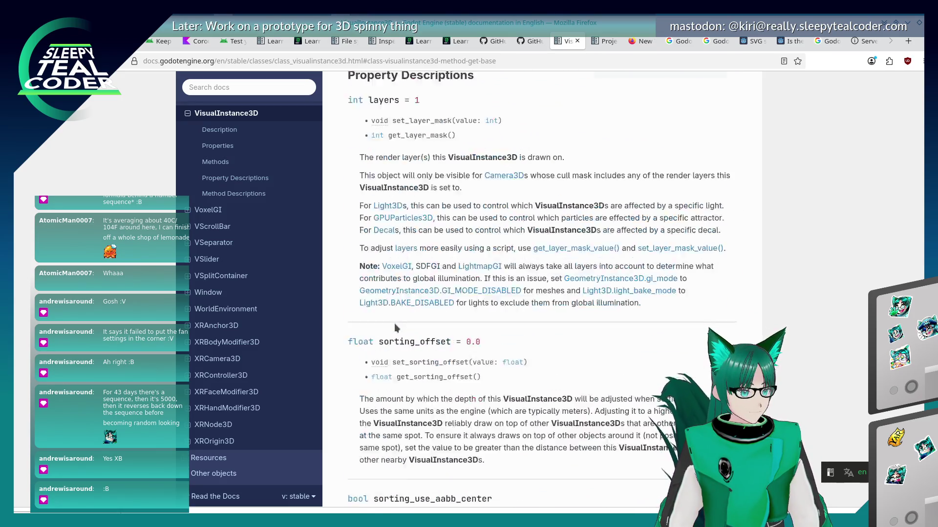
pyautogui.scroll(-3, 394, 323)
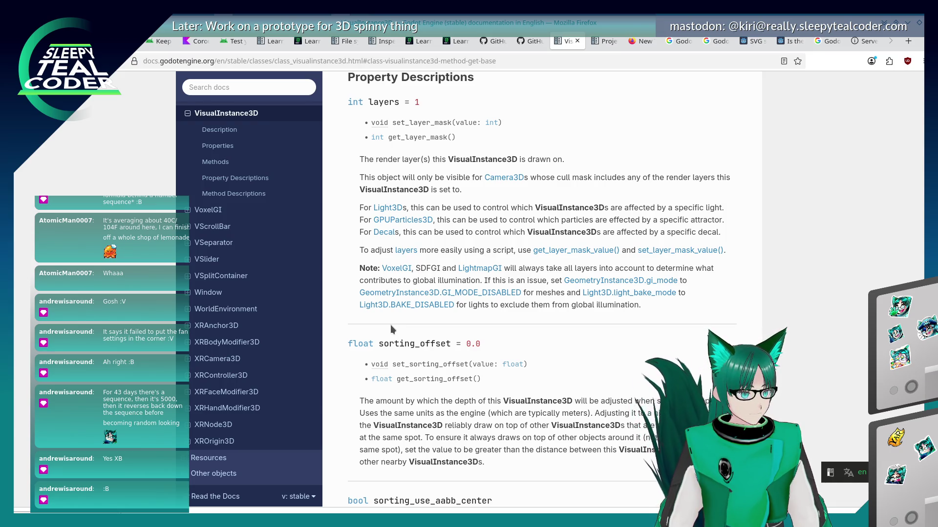
pyautogui.click(855, 47)
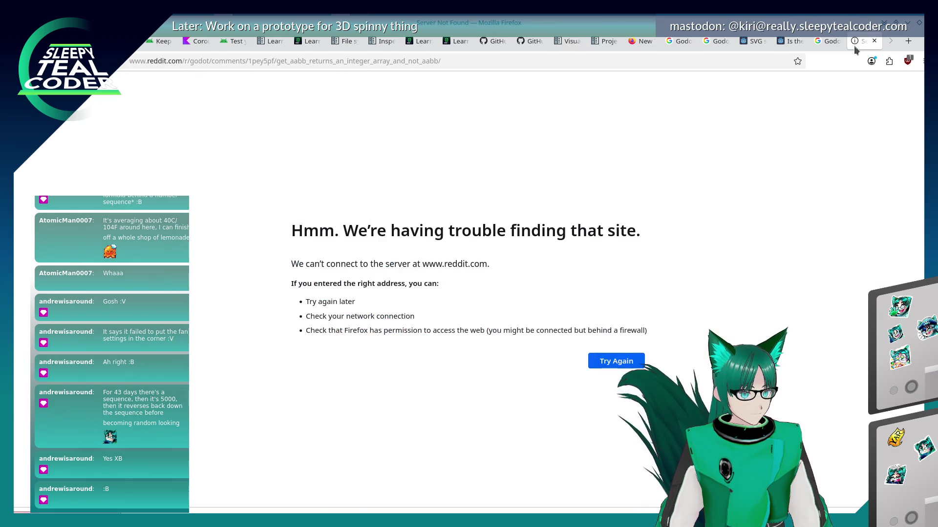
# - Search Google for "Godot get_aabb return 0"
pyautogui.click(554, 62)
pyautogui.write('Gd')
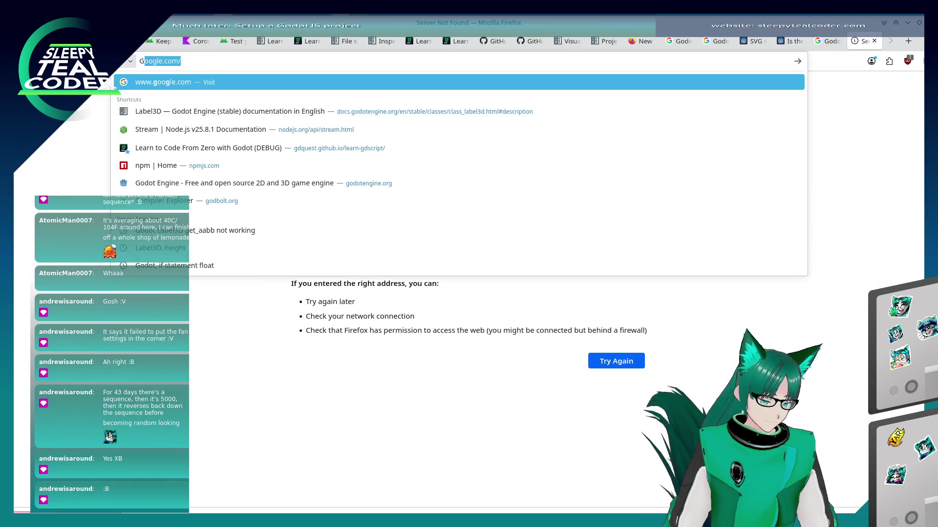
pyautogui.press('BackSpace')
pyautogui.press('BackSpace')
pyautogui.write('o')
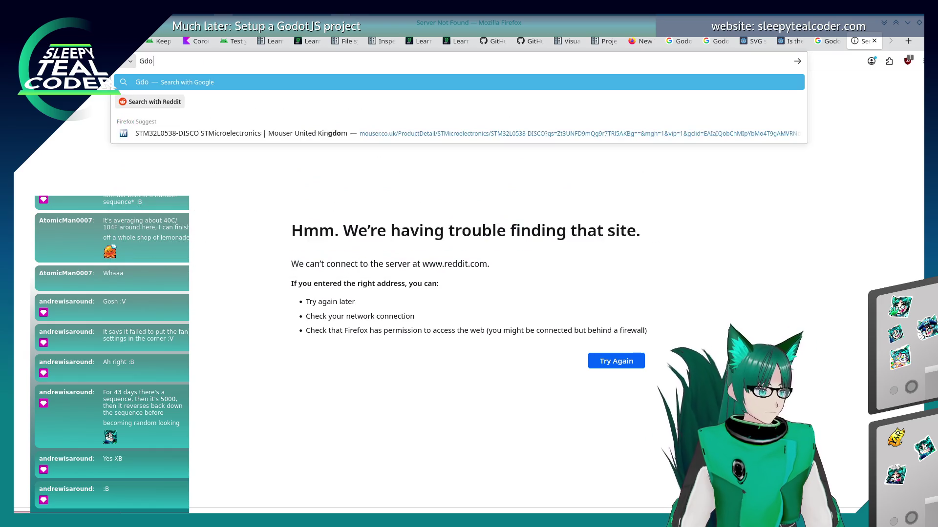
pyautogui.write('dot get_aa')
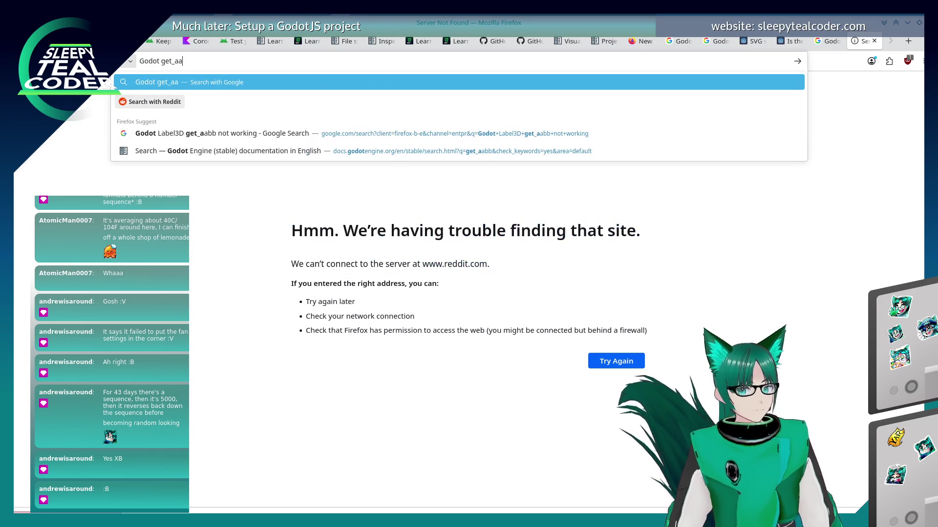
pyautogui.write('bb return 0')
pyautogui.press('Return')
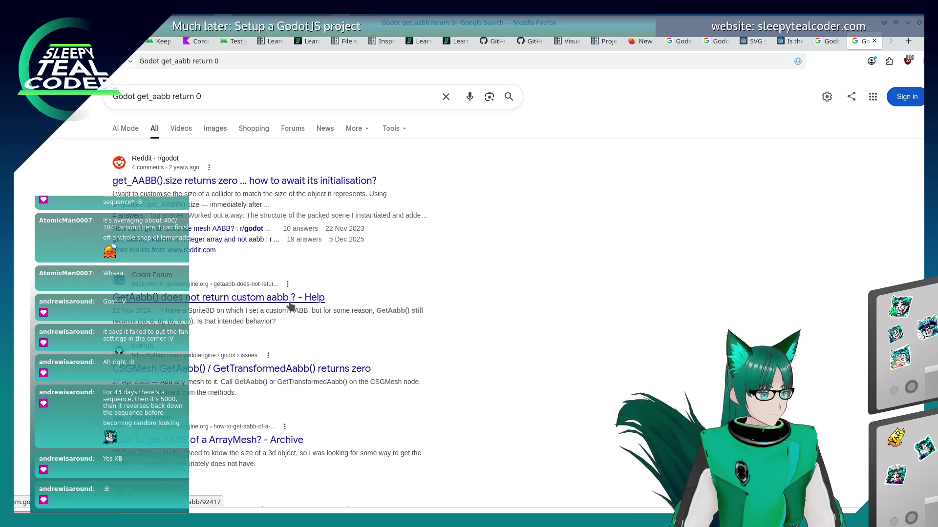
# - Open the GitHub issue about CSGMesh GetAabb() returning zero
pyautogui.scroll(-3, 290, 306)
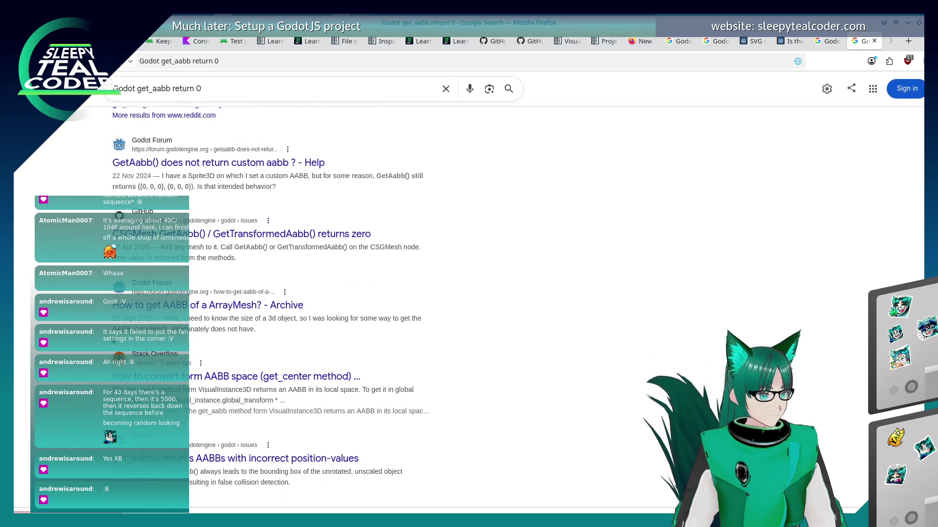
pyautogui.click(299, 234)
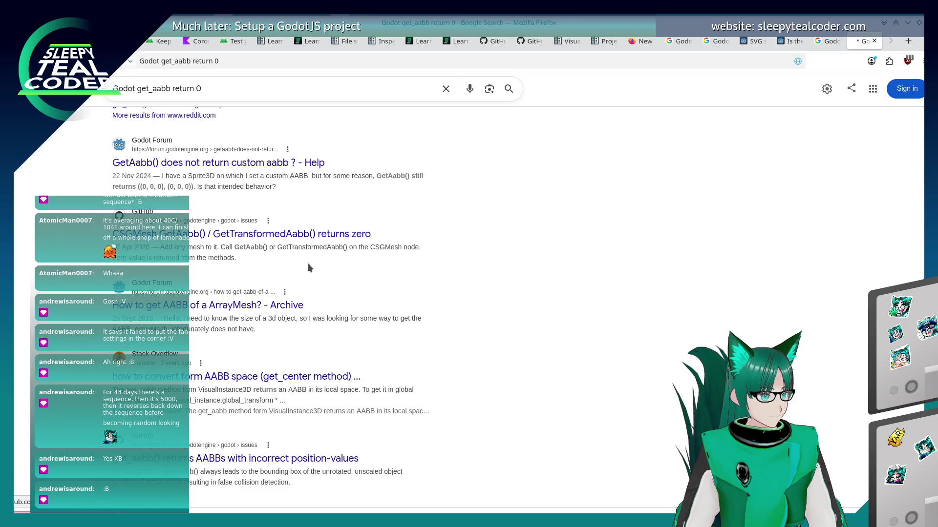
pyautogui.scroll(-10, 136, 305)
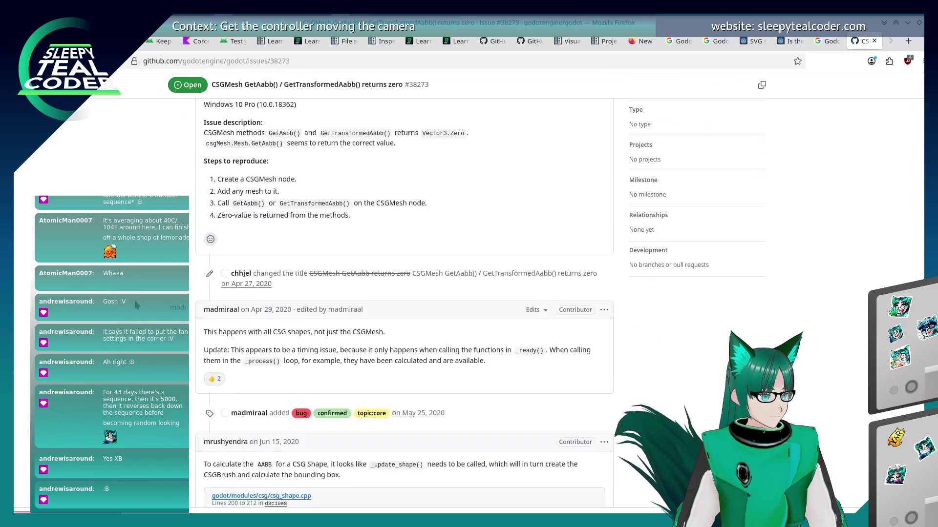
# - Read the comments on CSG shapes' deferred AABB updates, then return to the Godot editor
pyautogui.scroll(3, 134, 301)
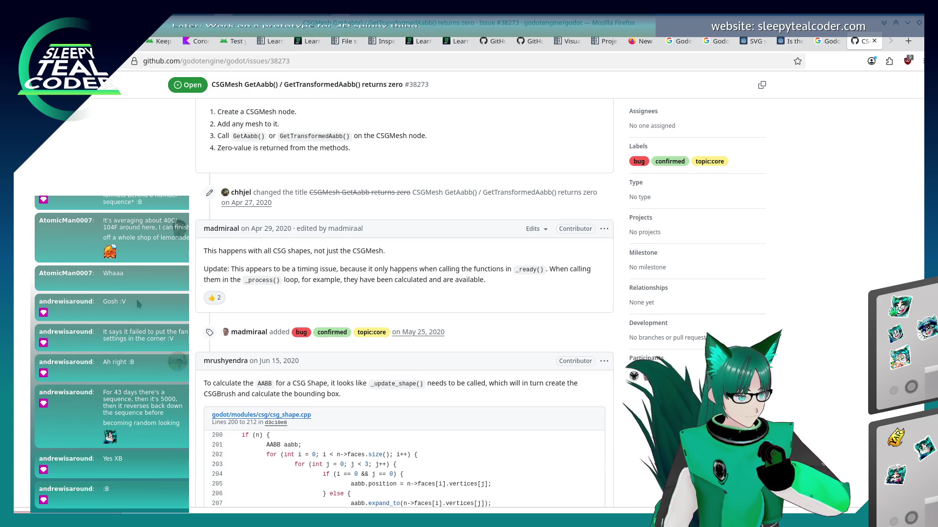
pyautogui.scroll(-4, 136, 300)
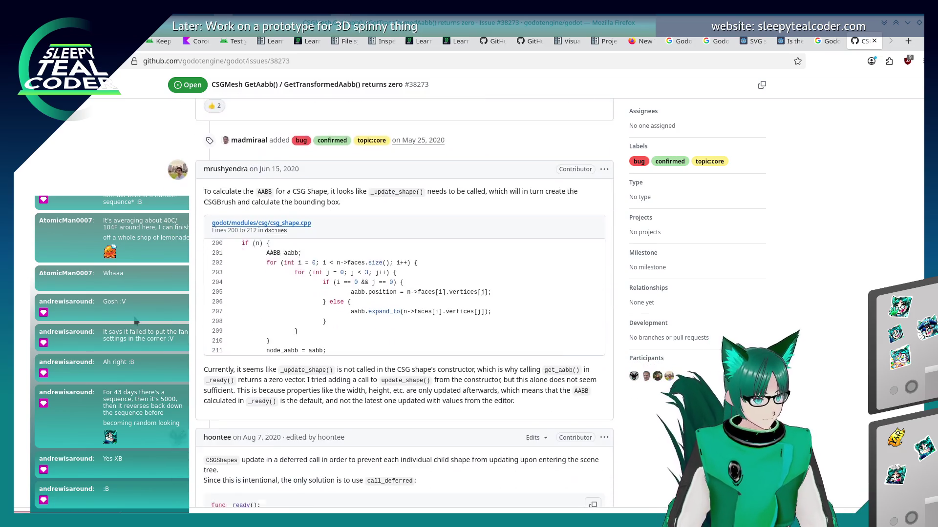
pyautogui.hotkey('alt', 'Tab')
pyautogui.hotkey('alt', 'Tab')
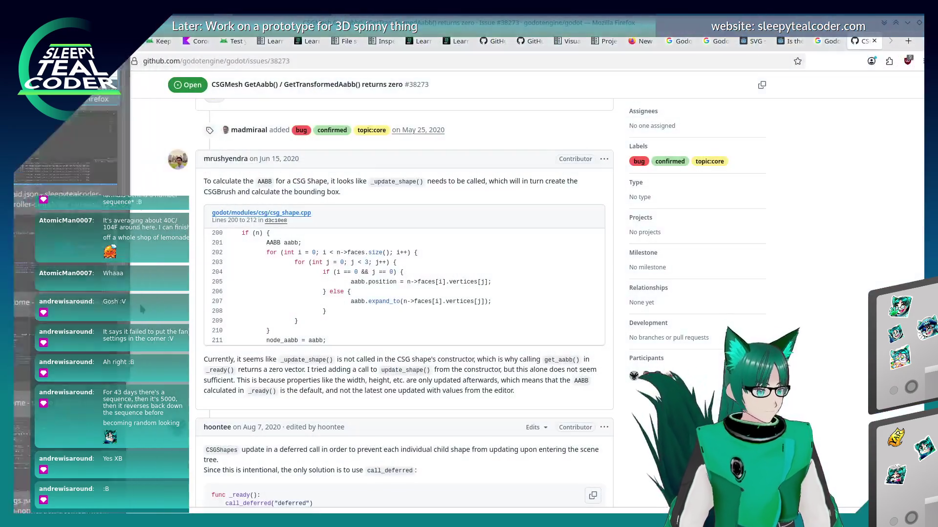
pyautogui.hotkey('alt', 'Tab')
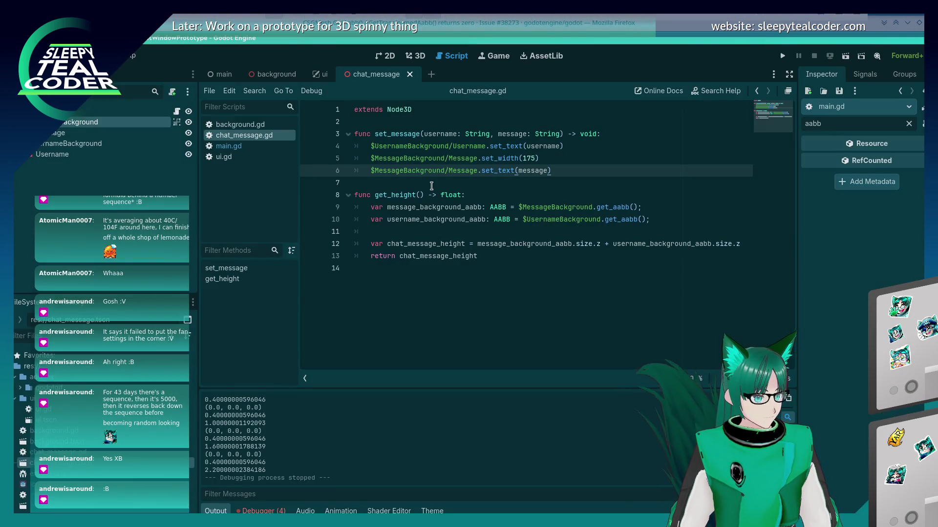
# - Open line 7 in set_message and type a $MessageBackground/Message call, which autocompletes to update_gizmos()
pyautogui.click(608, 154)
pyautogui.press('Down')
pyautogui.press('Return')
pyautogui.write('$')
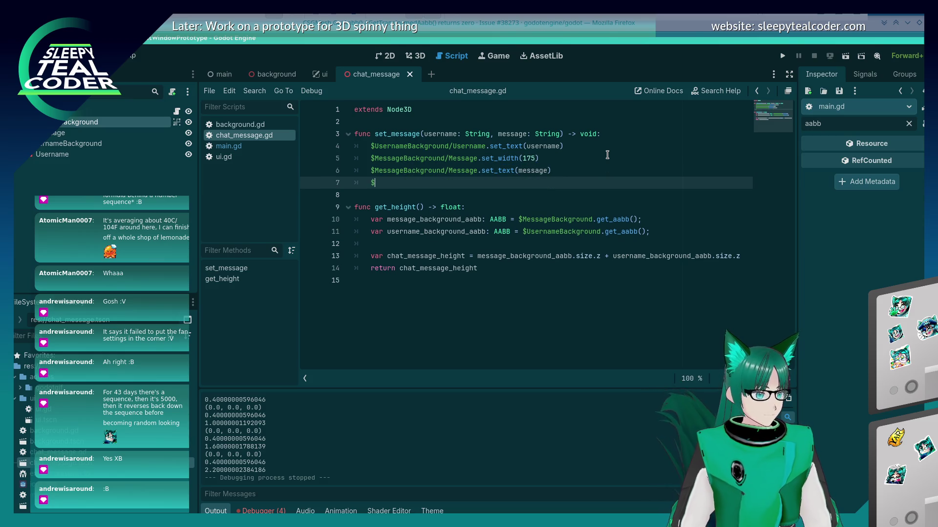
pyautogui.write('ck')
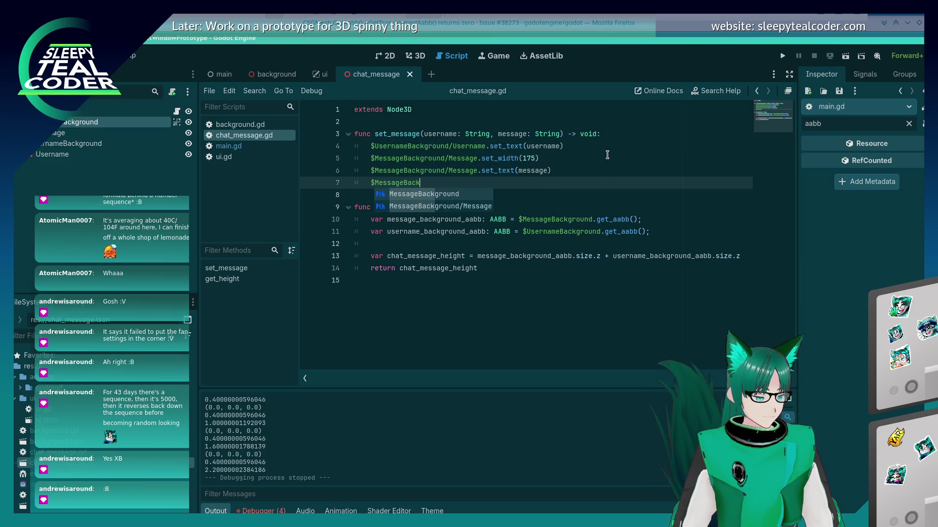
pyautogui.hotkey('ctrl', 'BackSpace')
pyautogui.write('update_shop')
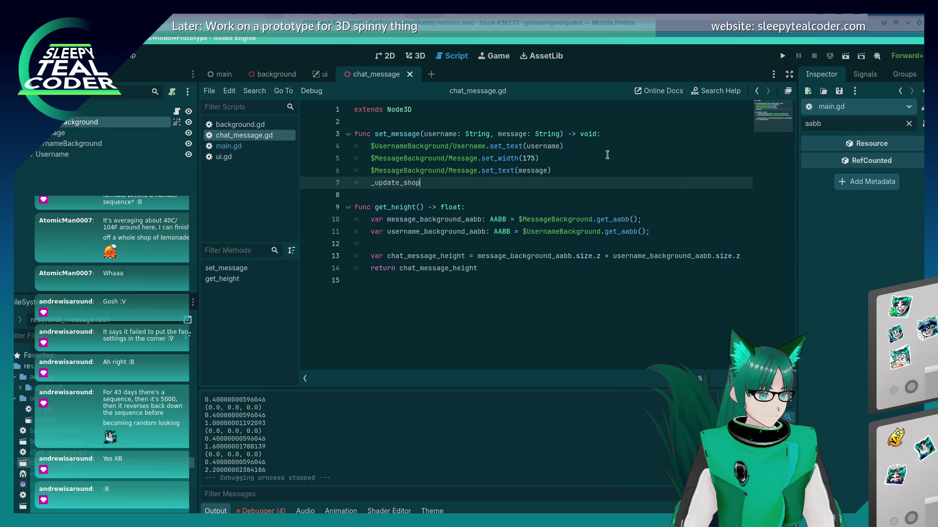
pyautogui.hotkey('shift', 'Home')
pyautogui.press('BackSpace')
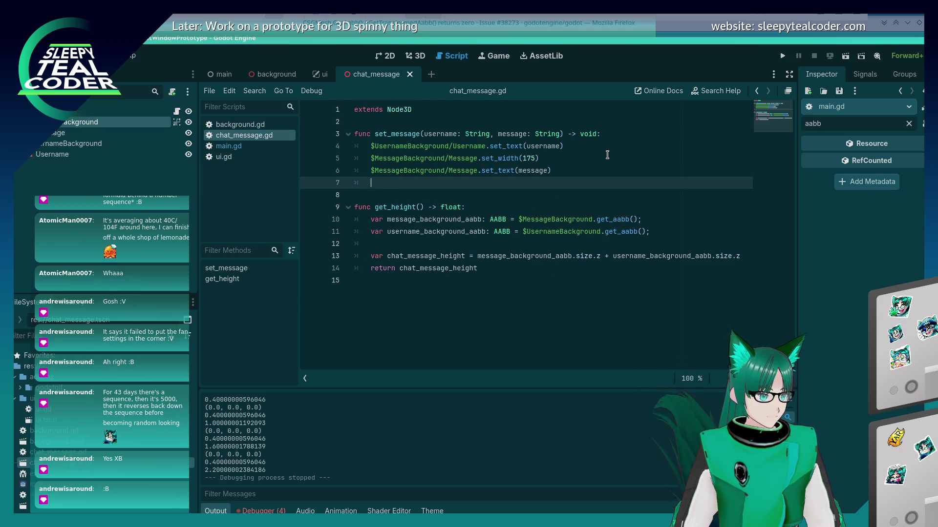
pyautogui.write('$Messa')
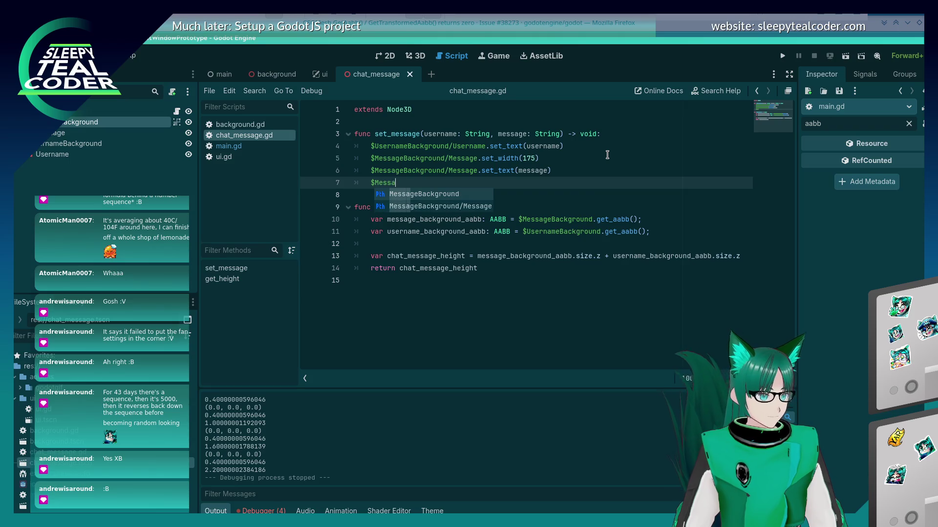
pyautogui.write('geBackground/')
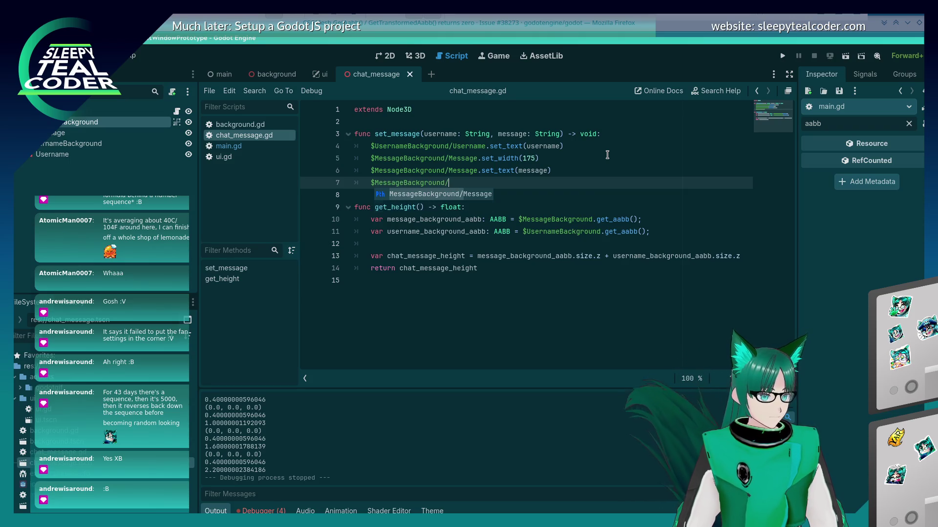
pyautogui.write('Message._up')
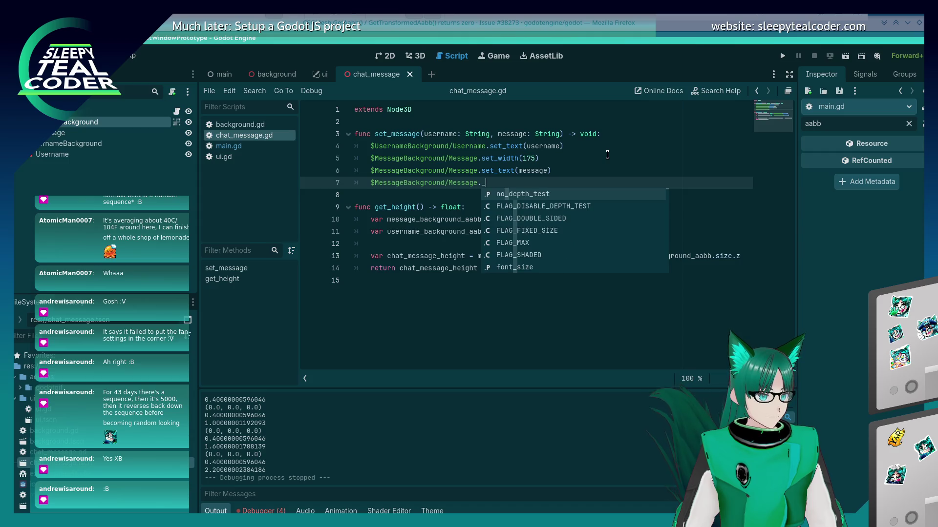
pyautogui.press('BackSpace')
pyautogui.press('BackSpace')
pyautogui.press('BackSpace')
pyautogui.write('upda')
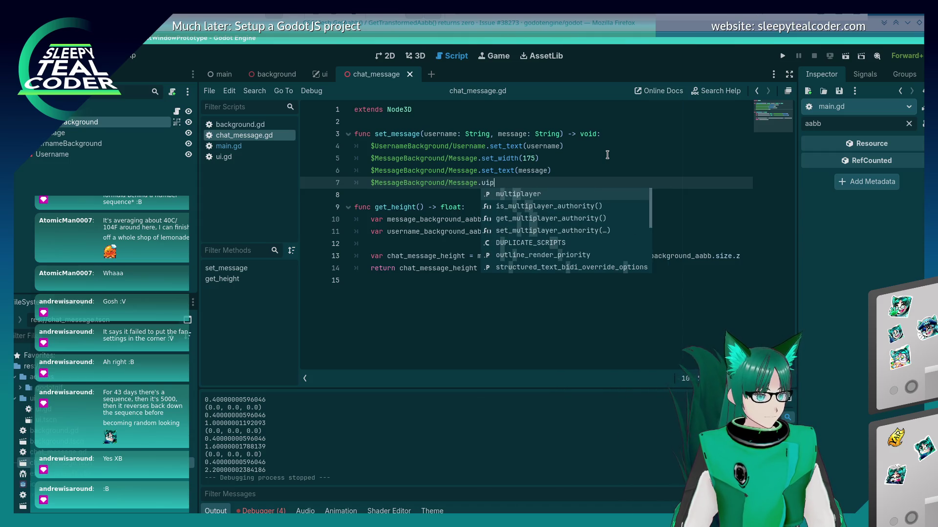
pyautogui.write('te')
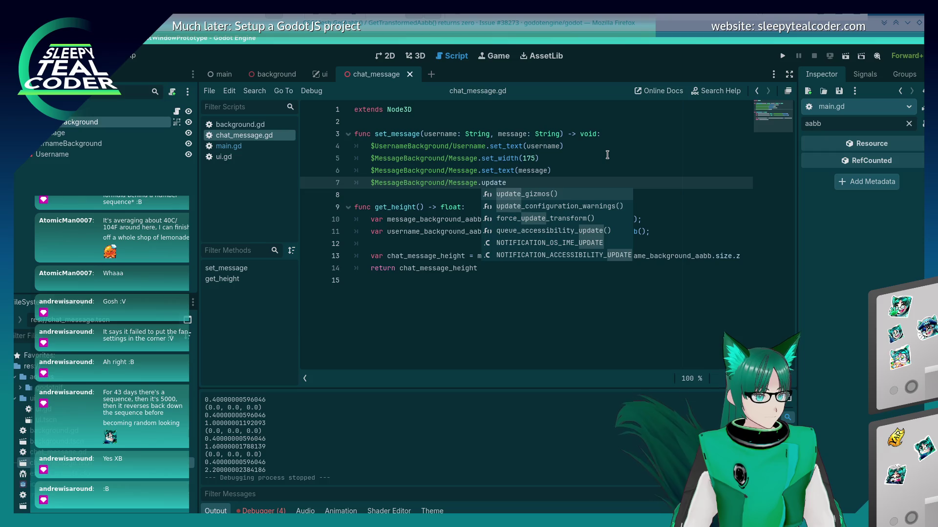
pyautogui.press('Return')
# - Replace update_gizmos with force_update_transform() on the Message call
pyautogui.click(607, 155)
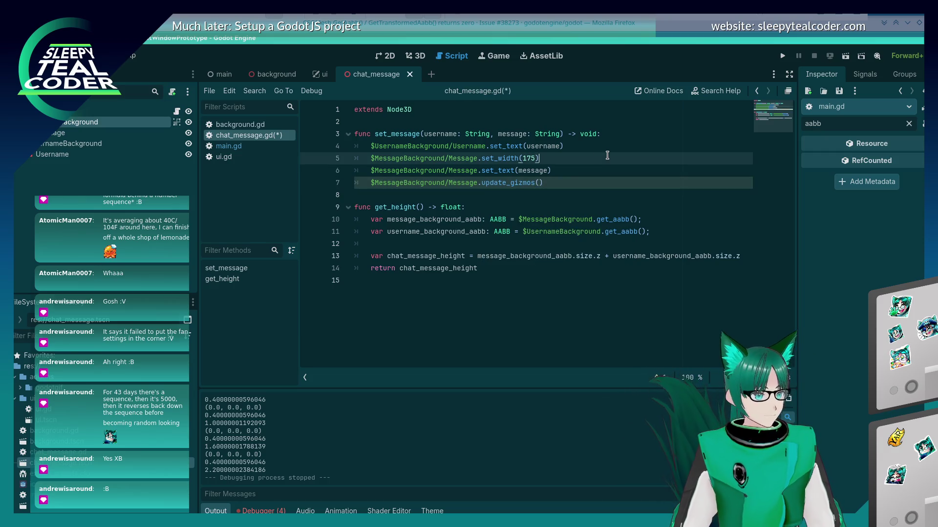
pyautogui.moveTo(509, 187)
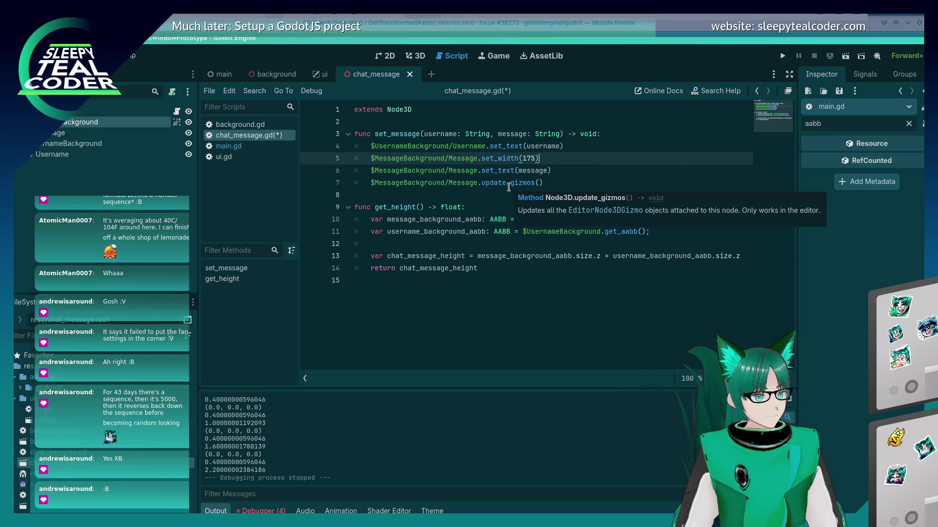
pyautogui.doubleClick(508, 184)
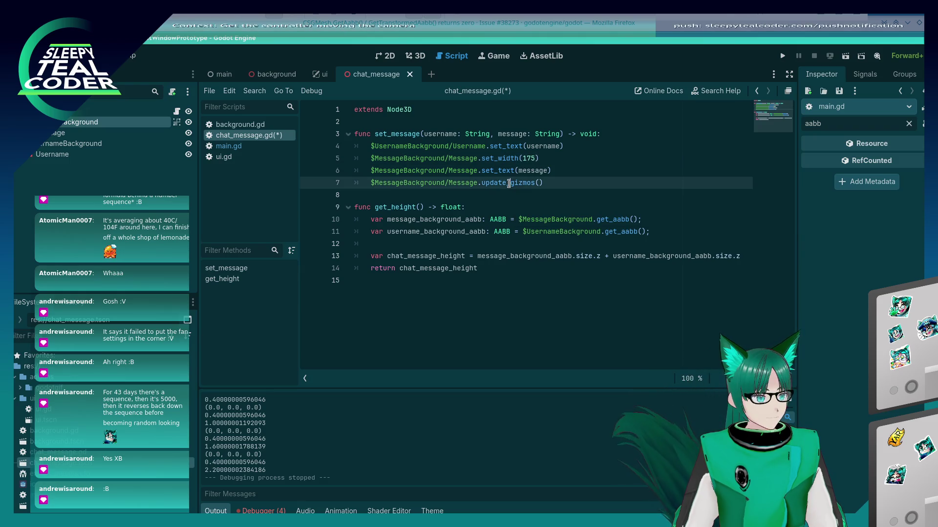
pyautogui.press('BackSpace')
pyautogui.write('upd')
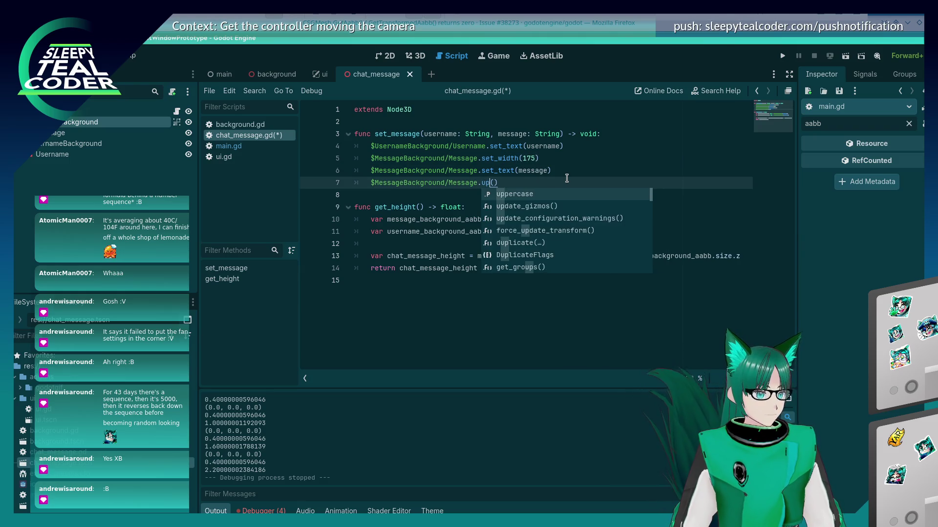
pyautogui.press('Down')
pyautogui.press('Down')
pyautogui.press('Down')
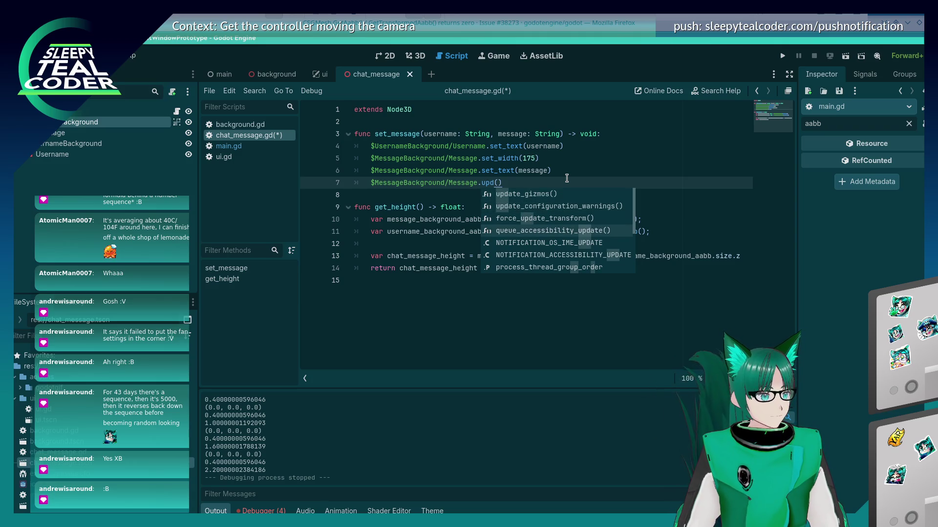
pyautogui.press('Up')
pyautogui.press('Up')
pyautogui.press('Up')
pyautogui.press('Return')
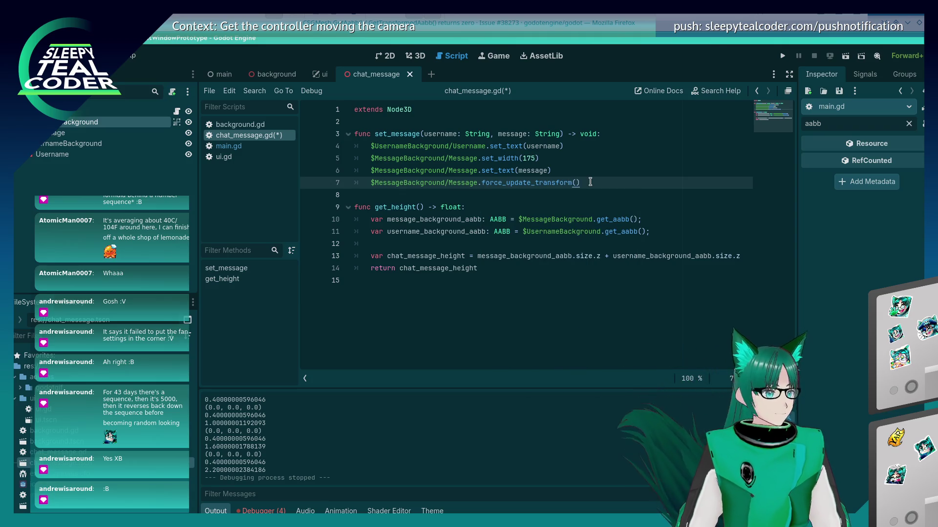
pyautogui.press('Up')
pyautogui.moveTo(555, 181)
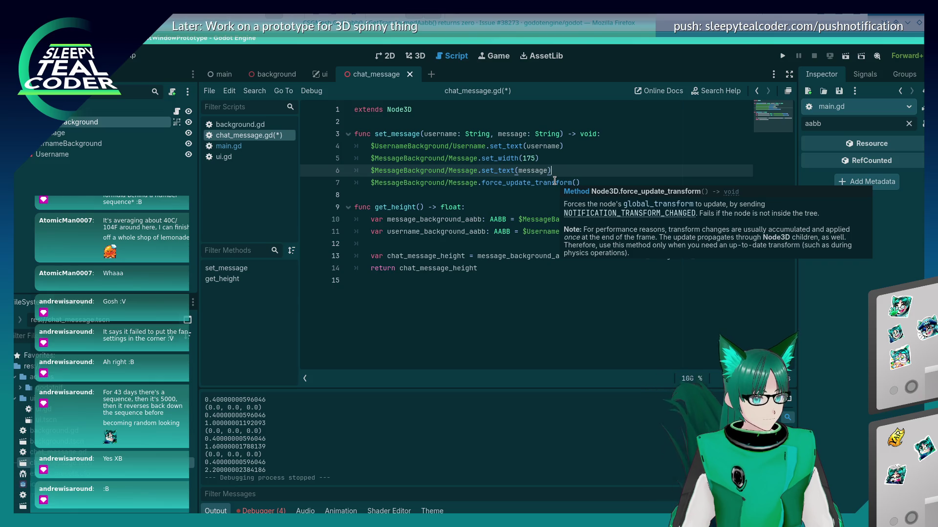
# - Add line 8 calling $MessageBackground/Message.get_aabb()
pyautogui.click(583, 182)
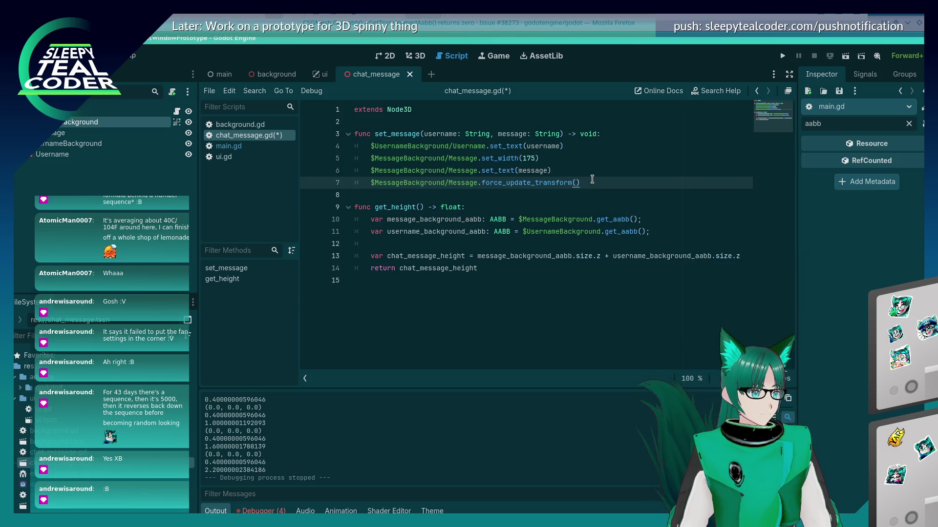
pyautogui.press('Return')
pyautogui.write('$Message')
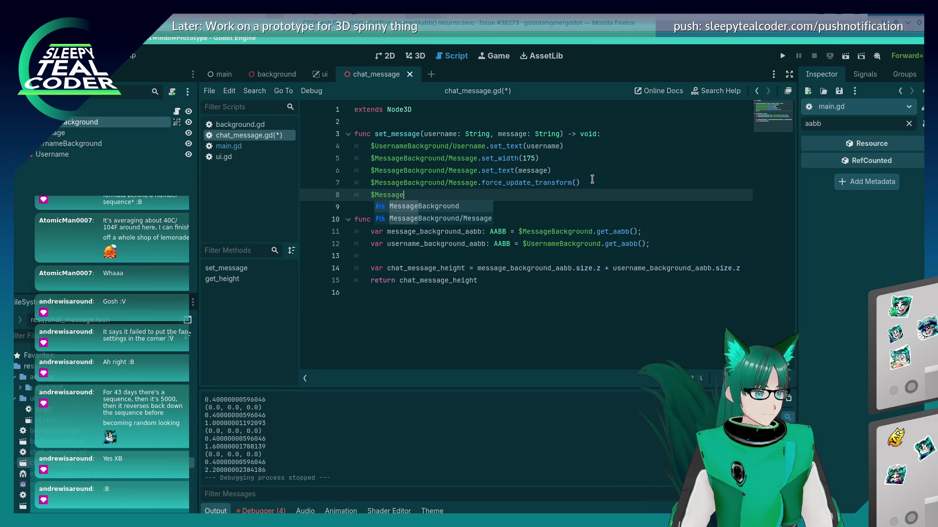
pyautogui.write('Background/M')
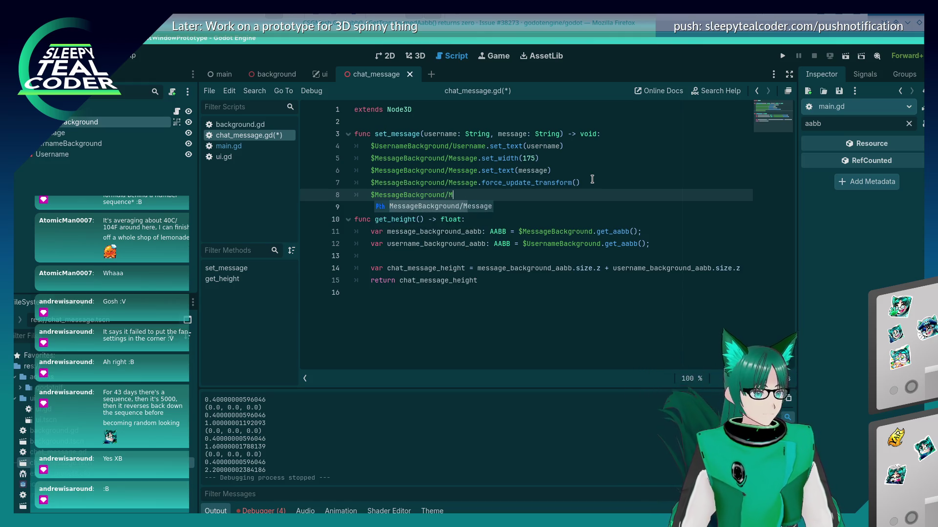
pyautogui.write('essage.get_')
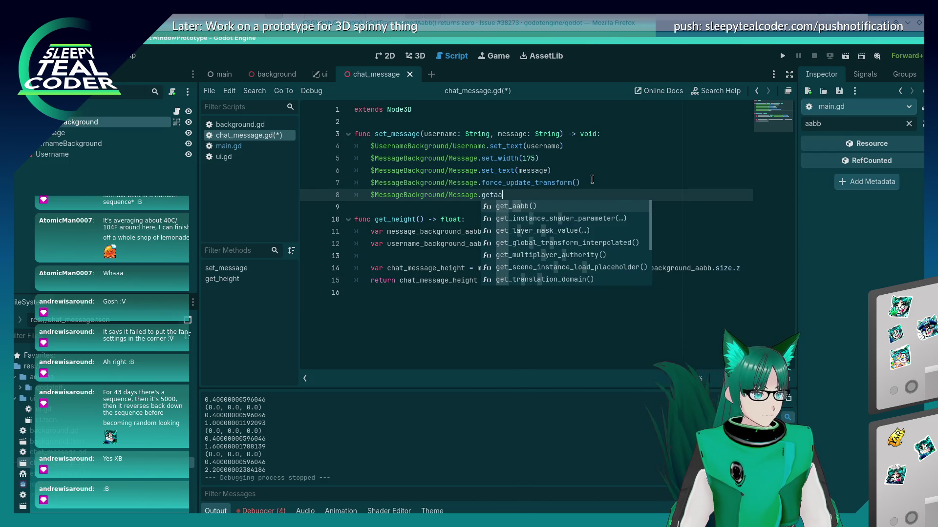
pyautogui.write('aabb(')
pyautogui.press('Return')
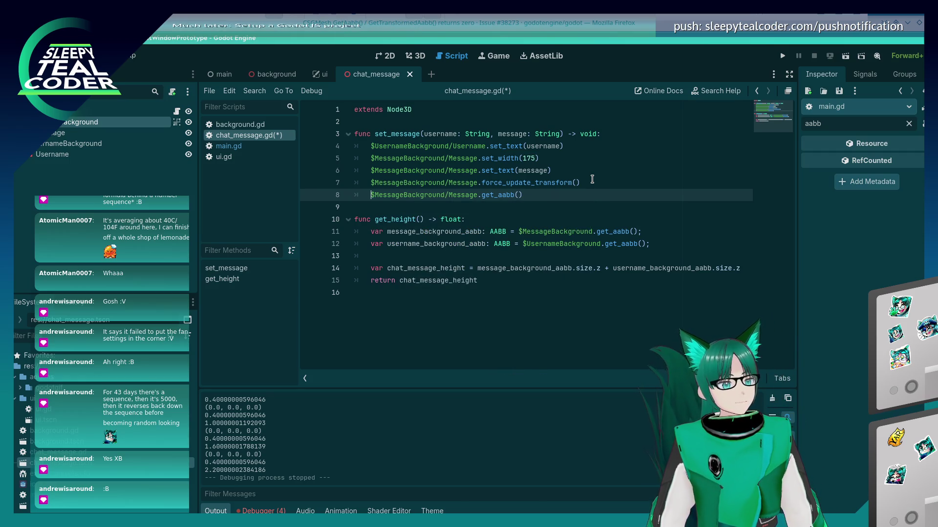
# - Wrap the get_aabb() call in print(str(...)), save, then add the missing closing parenthesis
pyautogui.write('print')
pyautogui.press('Return')
pyautogui.write('(')
pyautogui.press('BackSpace')
pyautogui.write('str(')
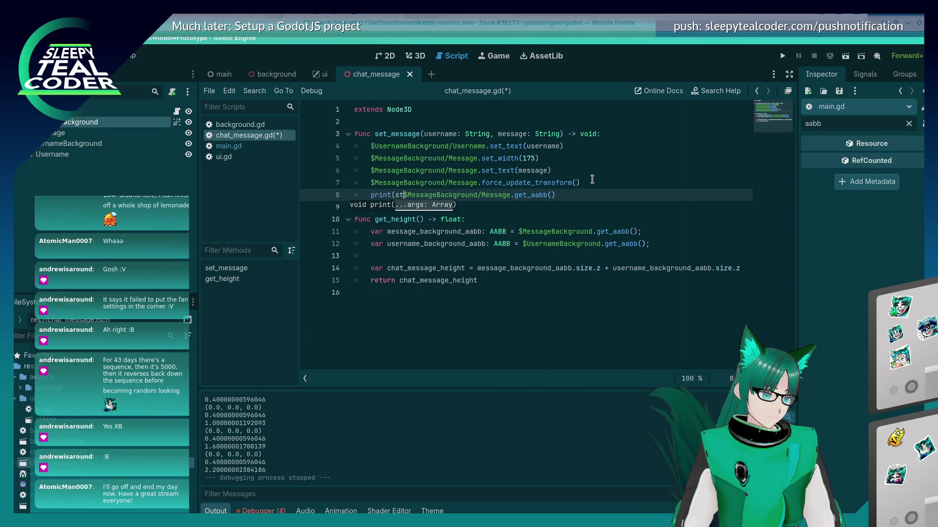
pyautogui.press('End')
pyautogui.write(')')
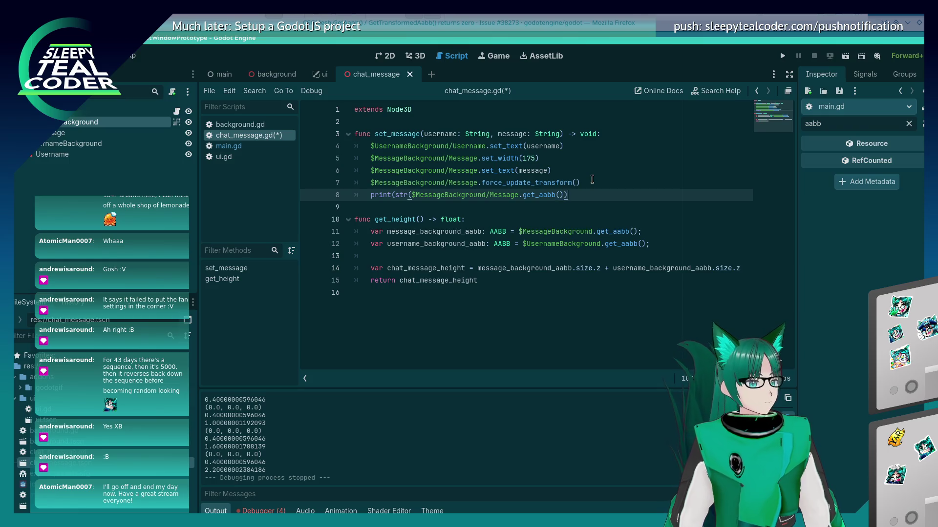
pyautogui.hotkey('ctrl', 's')
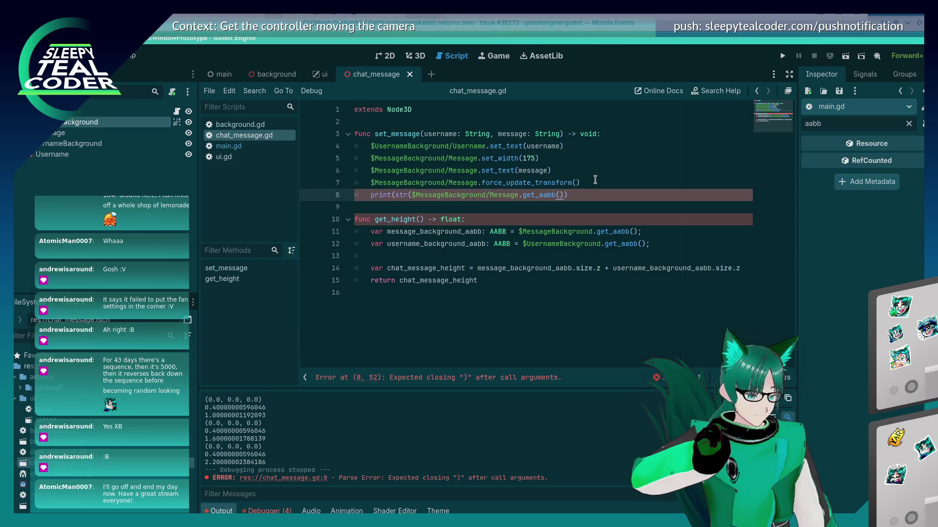
pyautogui.write(')')
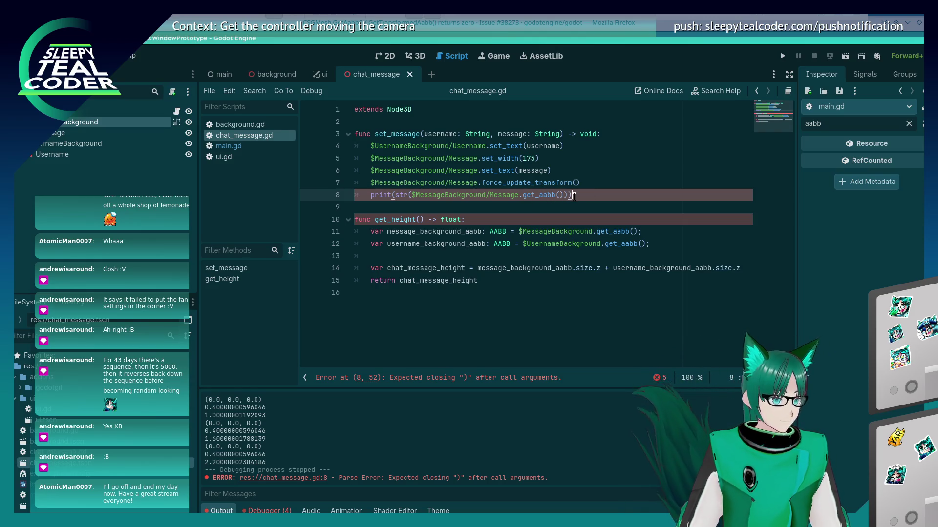
# - Run the project and add three test chat messages
pyautogui.click(782, 56)
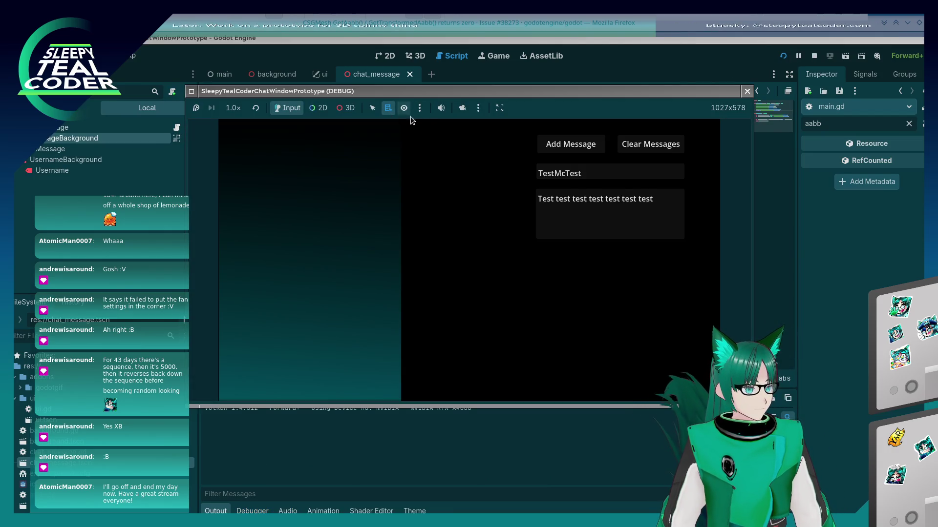
pyautogui.click(589, 152)
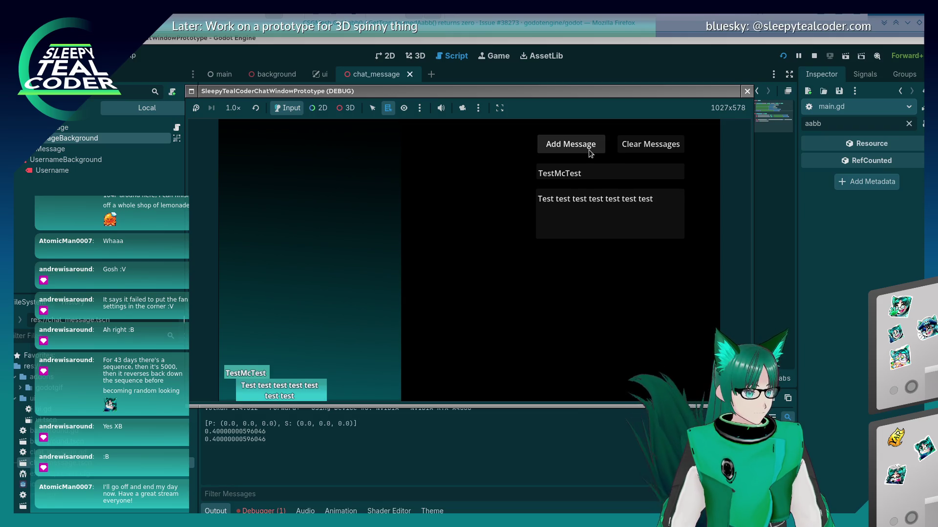
pyautogui.click(588, 149)
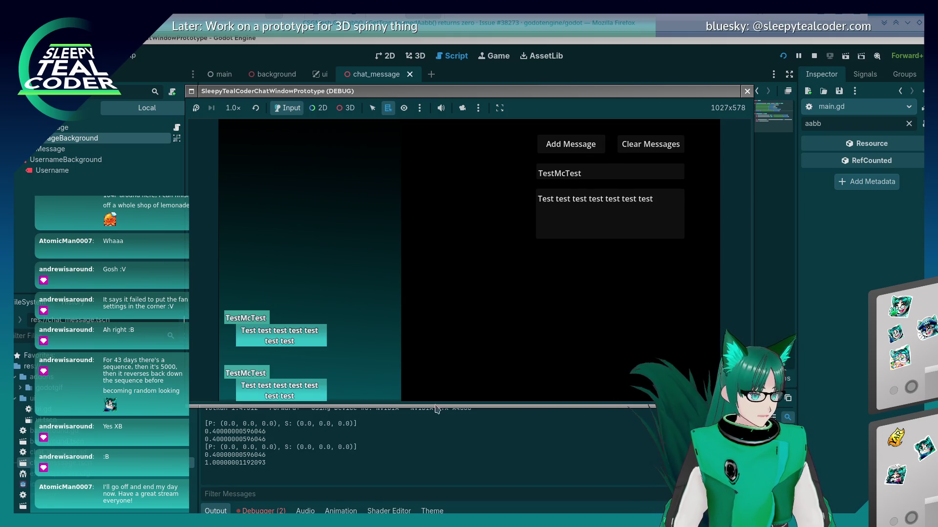
pyautogui.click(571, 148)
# - Close the game and show the four is_inside_tree errors in the Debugger's Errors tab
pyautogui.click(570, 148)
pyautogui.hotkey('alt', 'Tab')
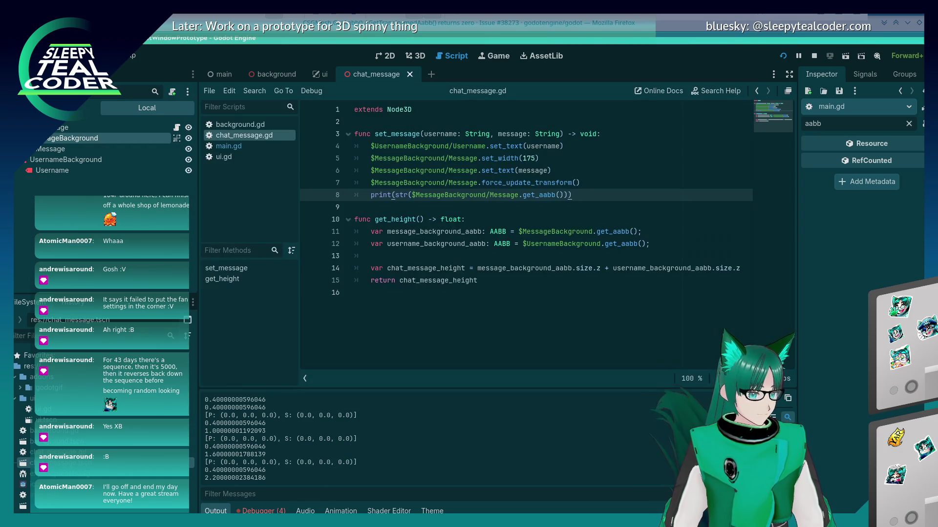
pyautogui.click(261, 511)
pyautogui.click(293, 389)
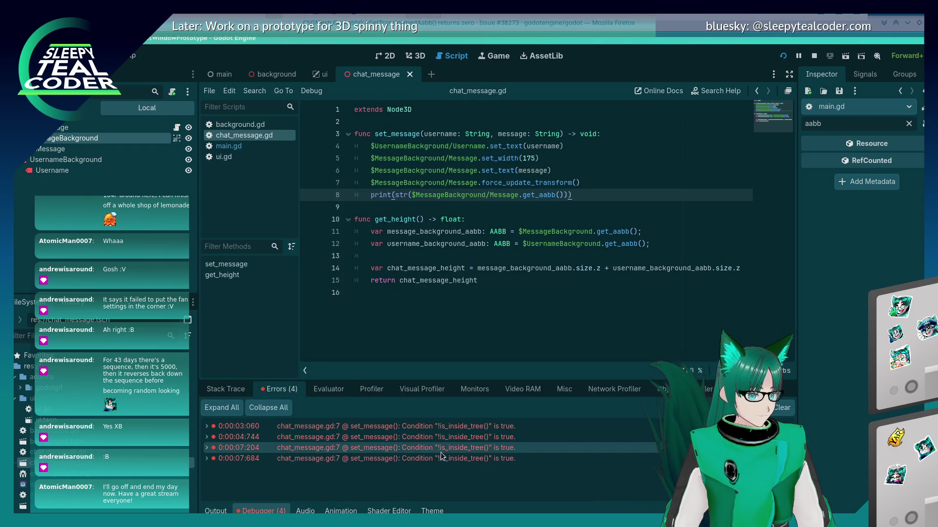
# - Jump to the erroring line 7, delete the force_update_transform() line, and save chat_message.gd
pyautogui.click(448, 460)
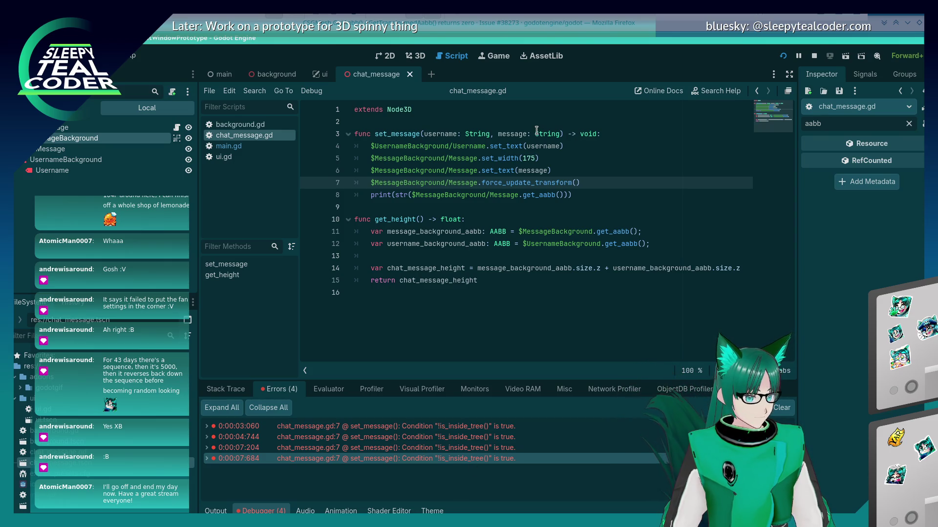
pyautogui.doubleClick(529, 183)
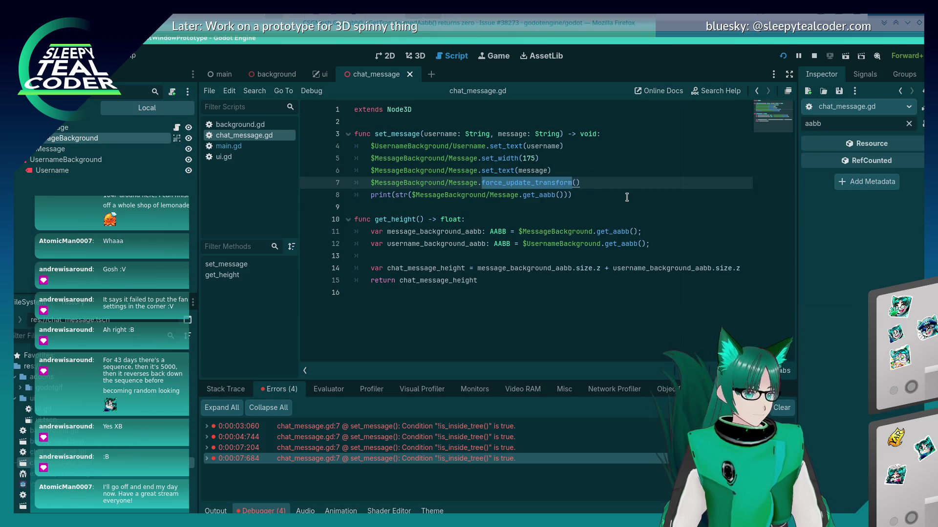
pyautogui.write('for')
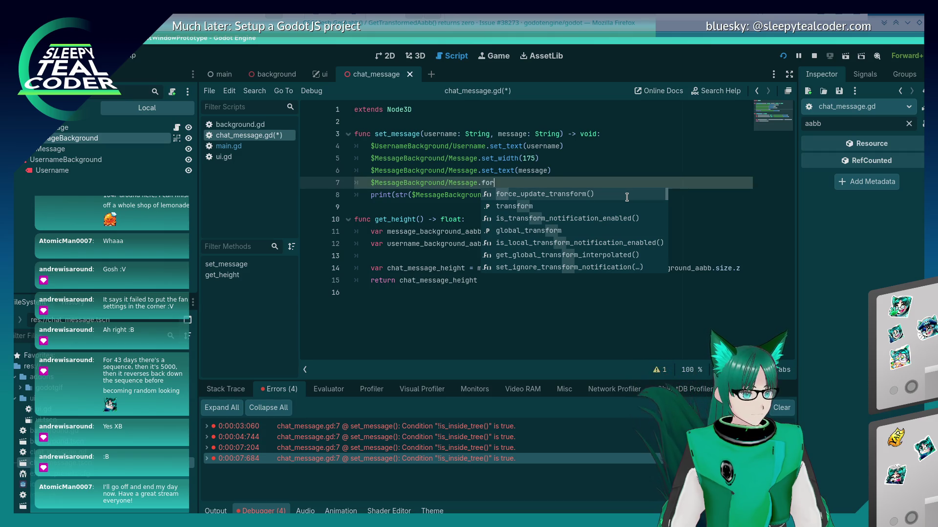
pyautogui.press('BackSpace')
pyautogui.press('BackSpace')
pyautogui.press('BackSpace')
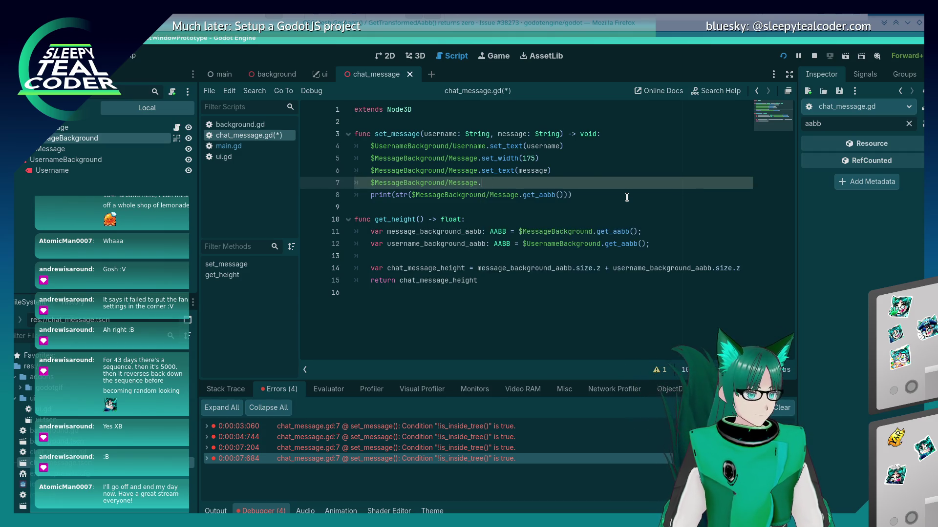
pyautogui.write('set')
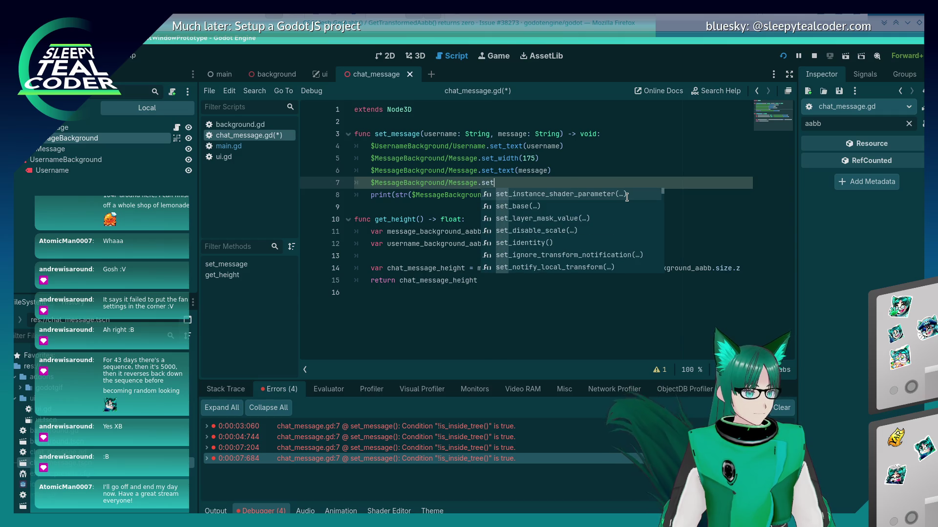
pyautogui.press('Down')
pyautogui.hotkey('ctrl', 'BackSpace')
pyautogui.hotkey('ctrl', 'shift', 'k')
pyautogui.hotkey('ctrl', 's')
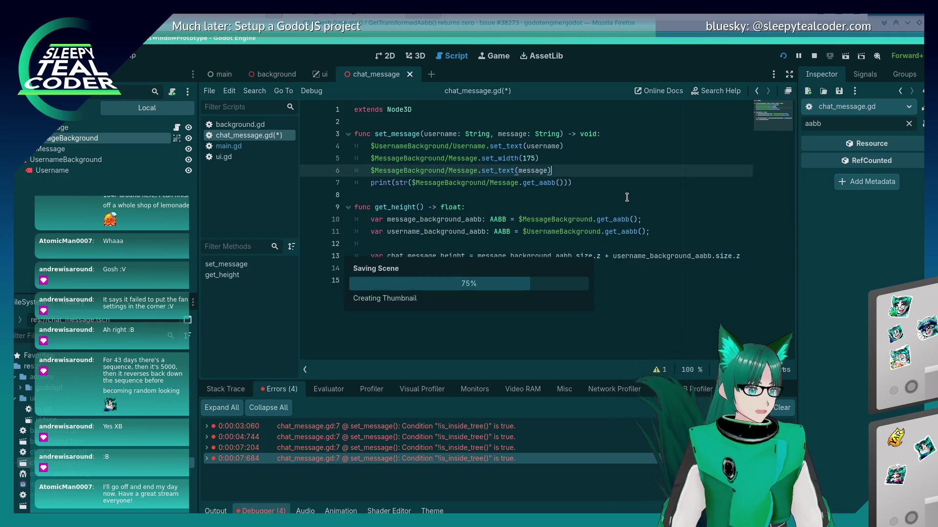
# - Switch to Firefox and scroll through GitHub issue #38273's call_deferred workaround
pyautogui.hotkey('alt', 'Tab')
pyautogui.press('Tab')
pyautogui.press('Tab')
pyautogui.press('Tab')
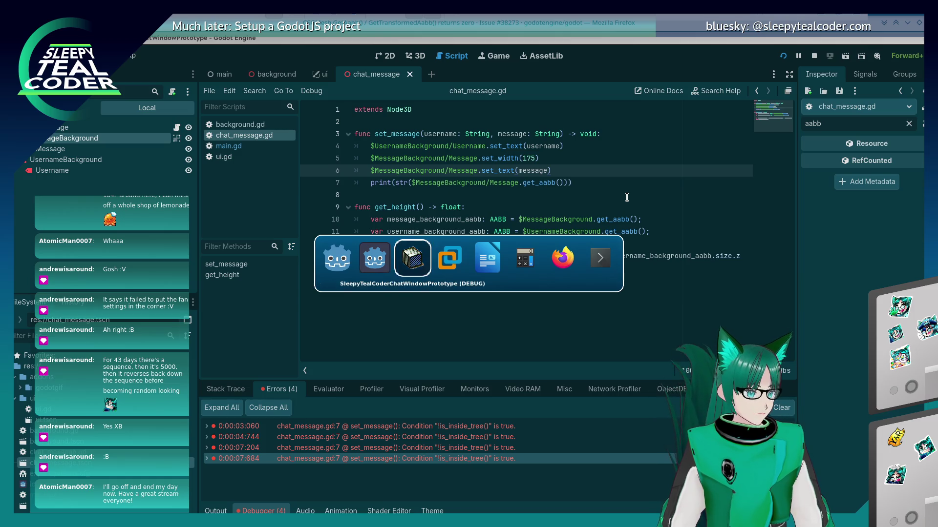
pyautogui.scroll(-3, 426, 250)
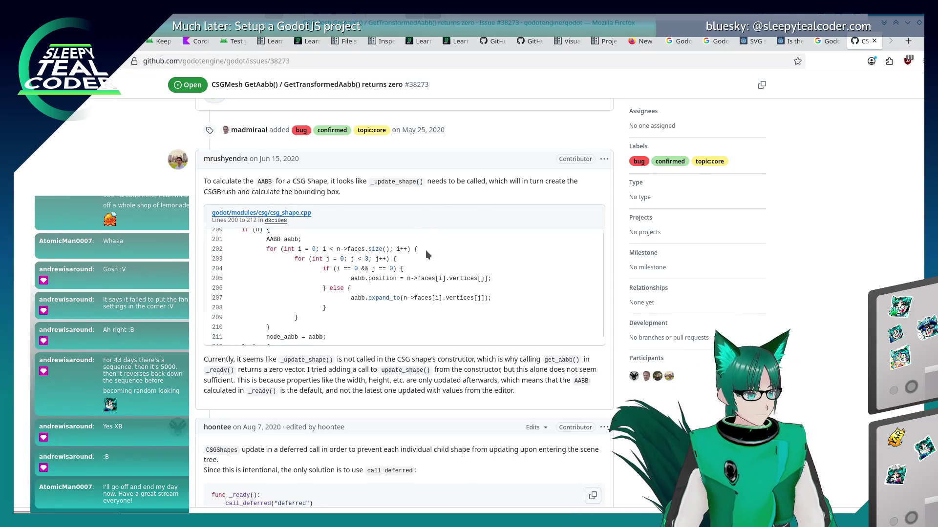
# - Search Google for 'Godot, node, force update'
pyautogui.click(377, 57)
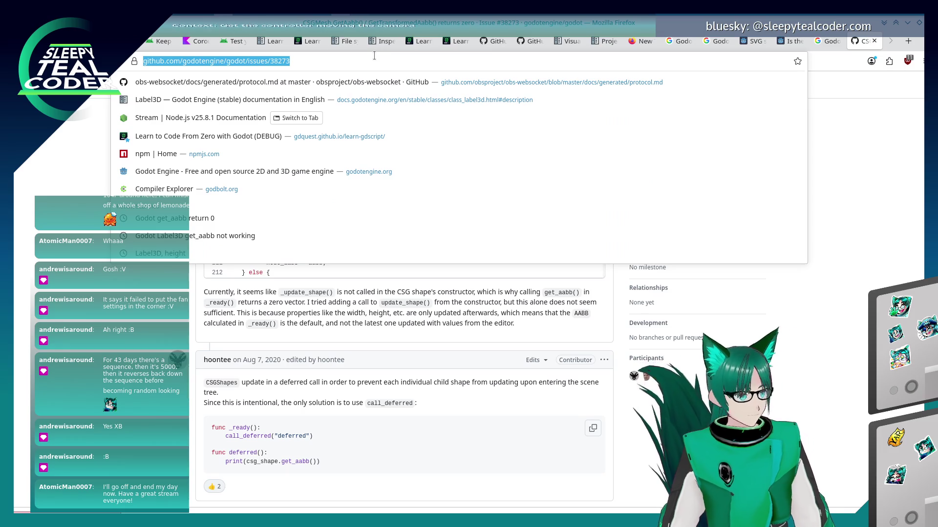
pyautogui.write('Godot, node, force up')
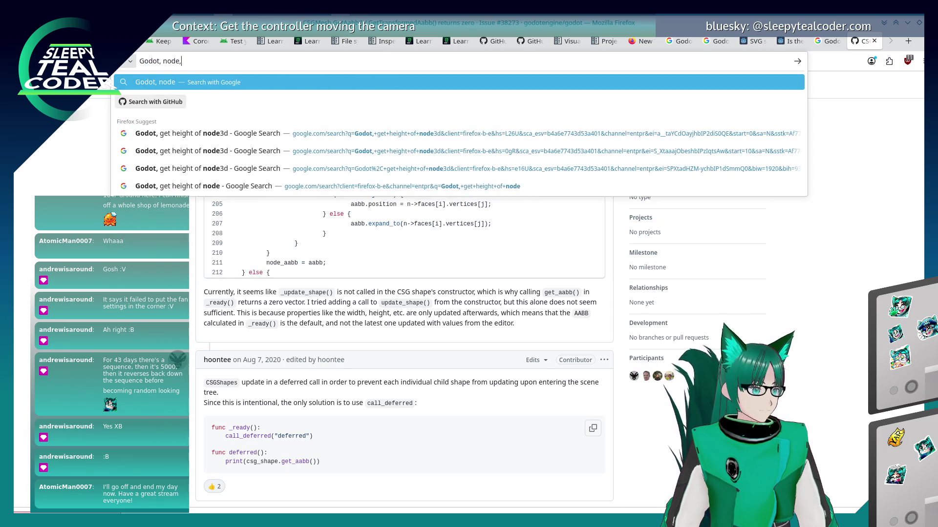
pyautogui.write('date')
pyautogui.press('Return')
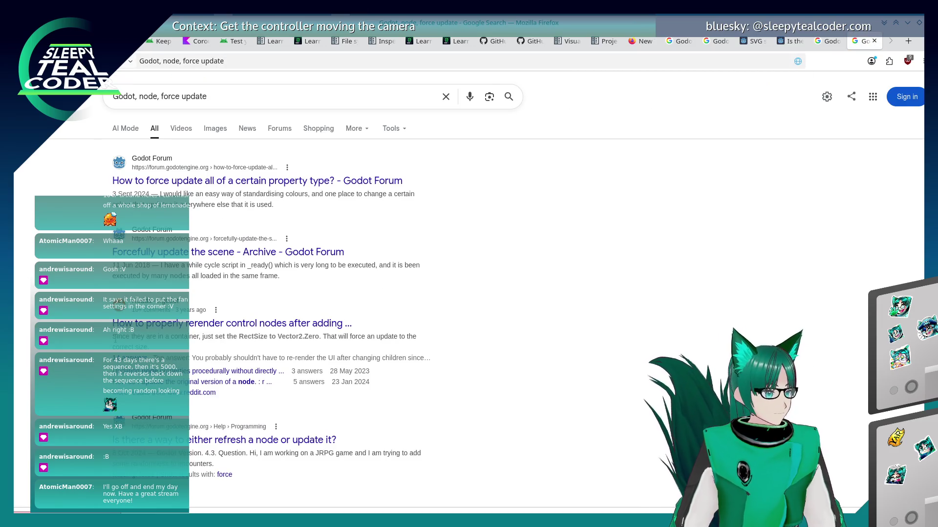
# - Read the Godot Forum thread on forcing property updates, then return to the results
pyautogui.click(249, 182)
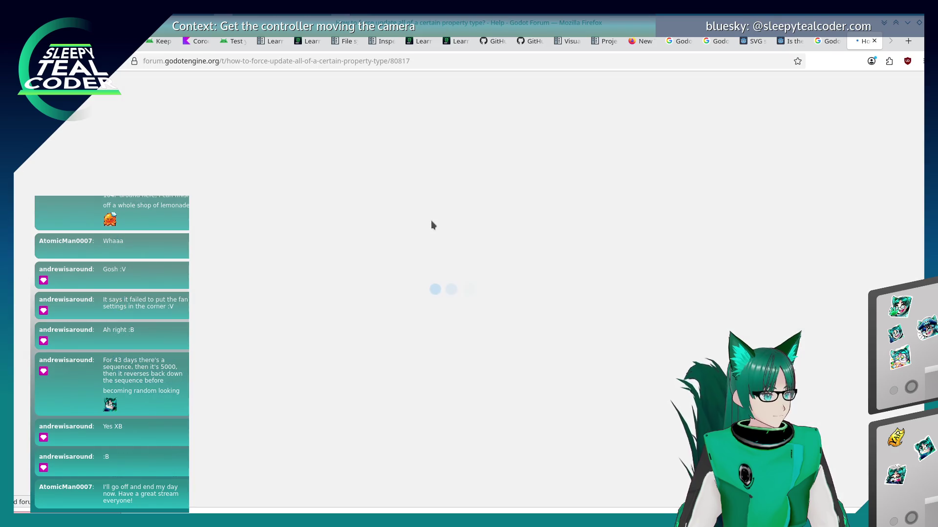
pyautogui.scroll(-15, 273, 283)
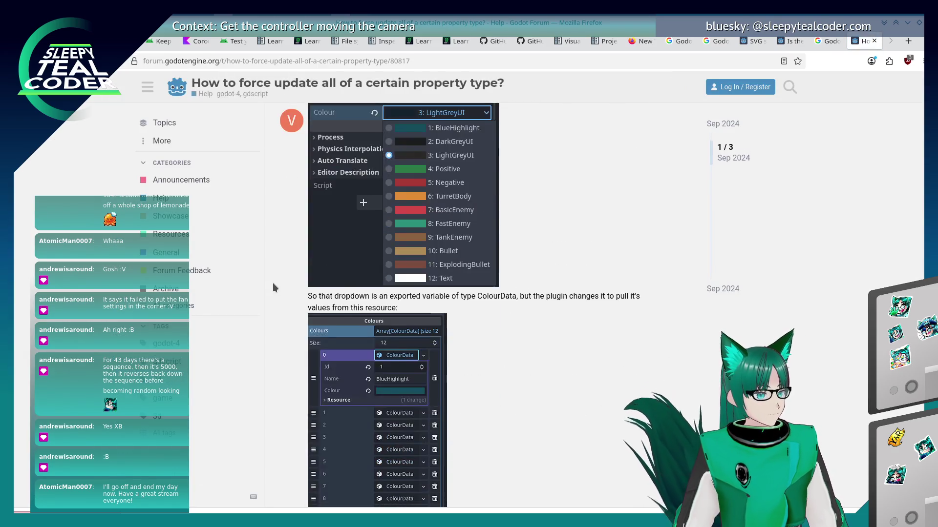
pyautogui.scroll(-8, 274, 285)
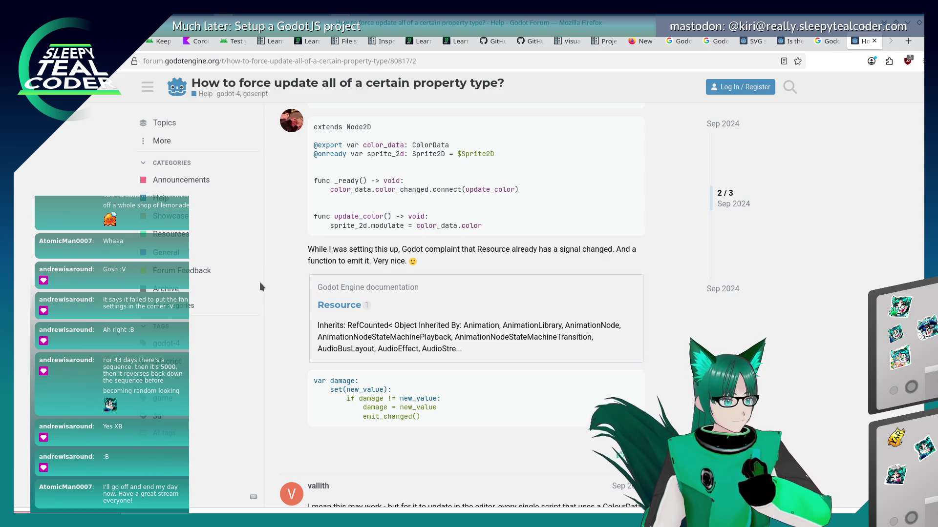
pyautogui.scroll(-6, 259, 283)
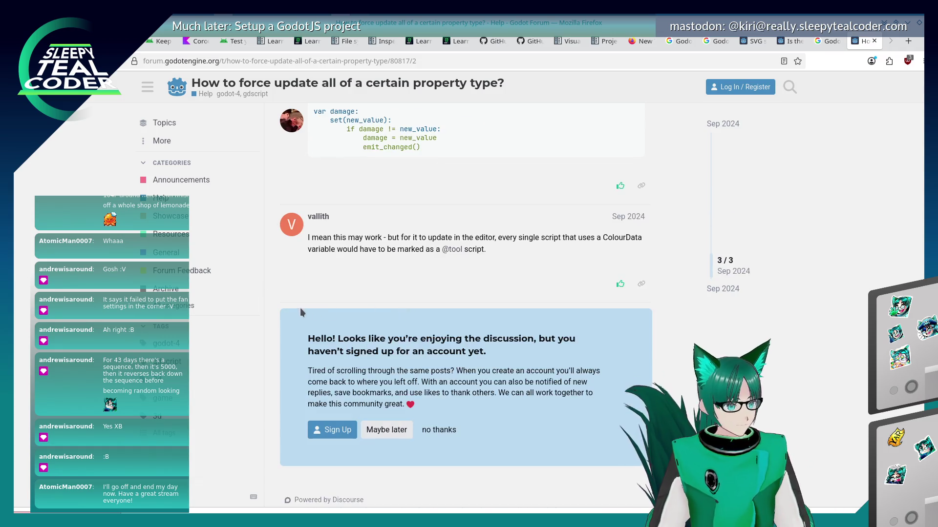
pyautogui.scroll(6, 300, 307)
pyautogui.scroll(10, 297, 313)
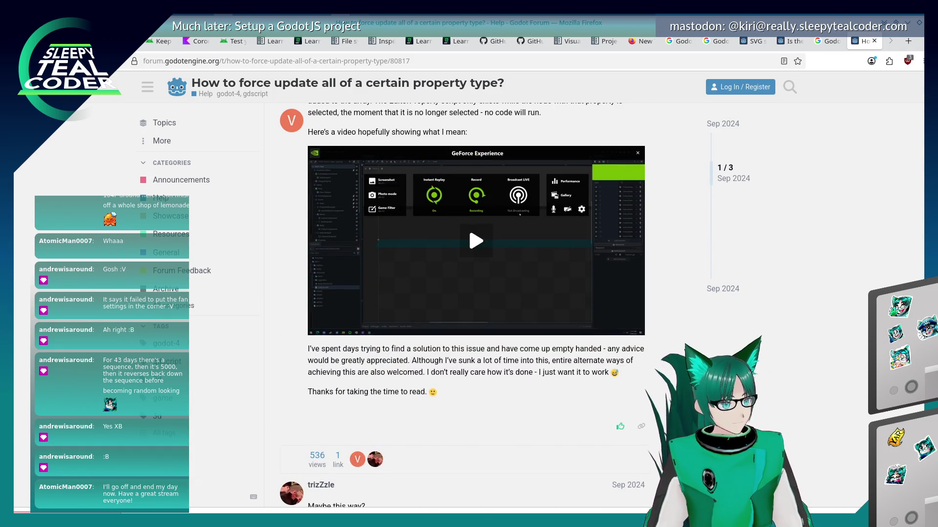
pyautogui.hotkey('alt', 'Left')
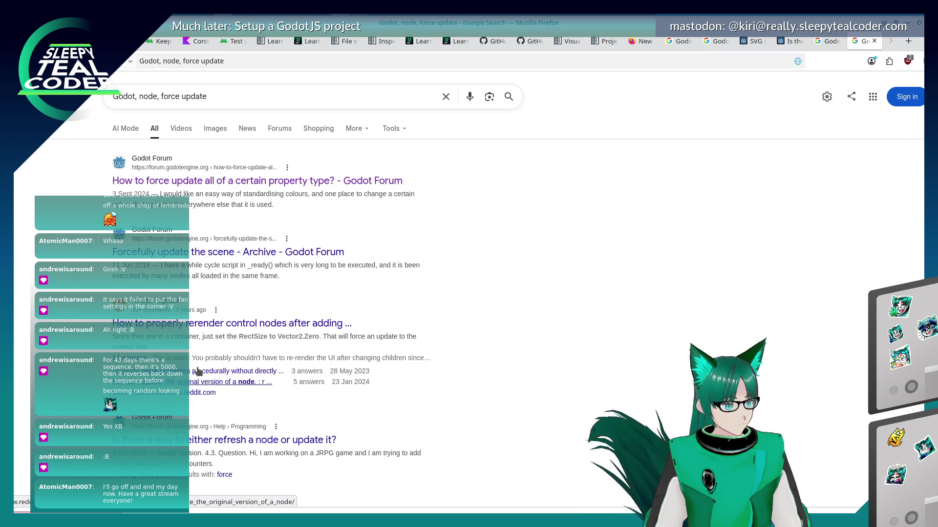
pyautogui.click(215, 253)
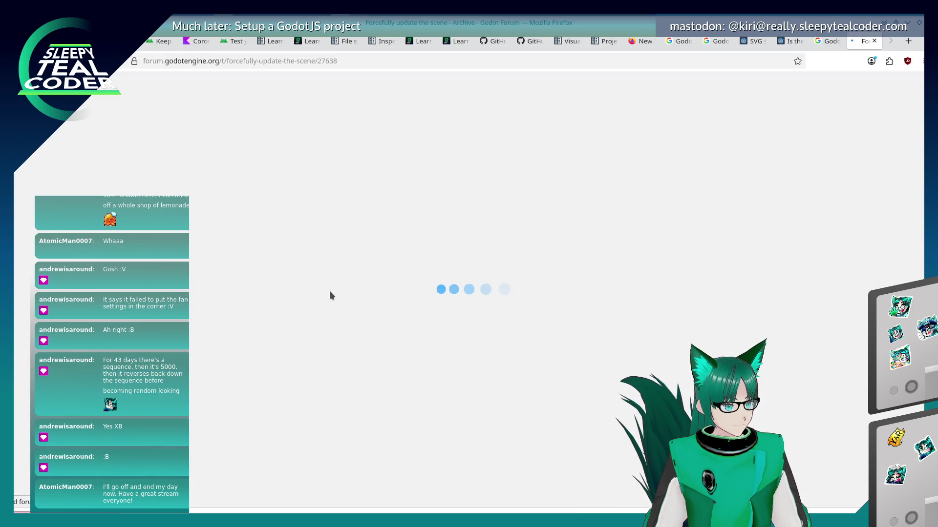
pyautogui.scroll(-3, 326, 291)
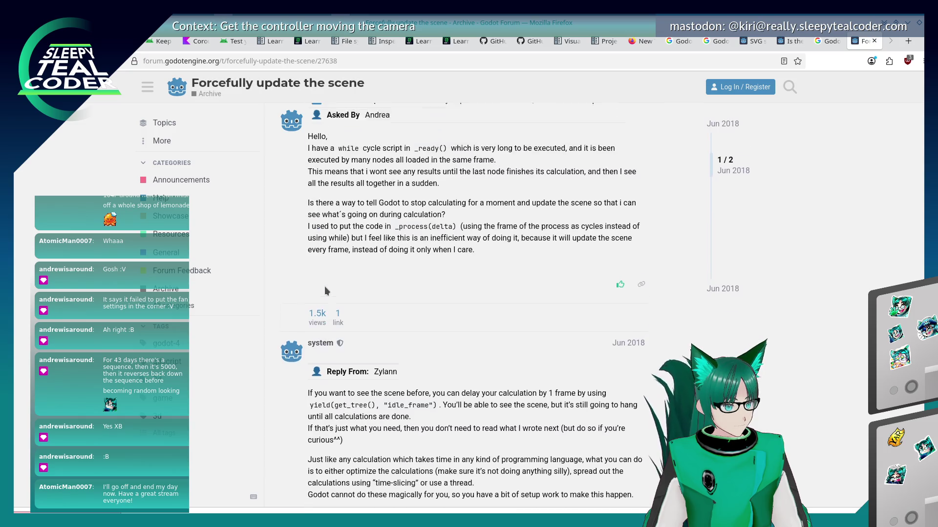
pyautogui.scroll(-5, 324, 286)
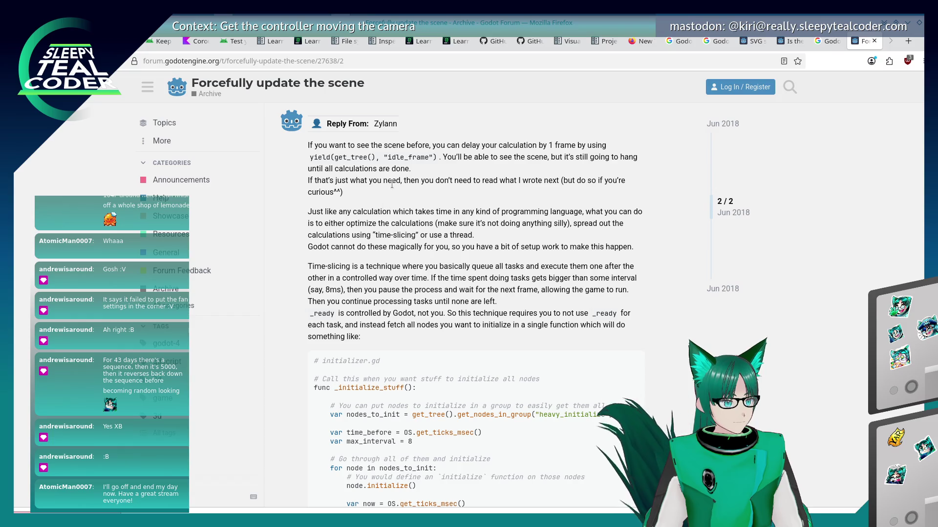
pyautogui.moveTo(365, 195); pyautogui.dragTo(312, 161)
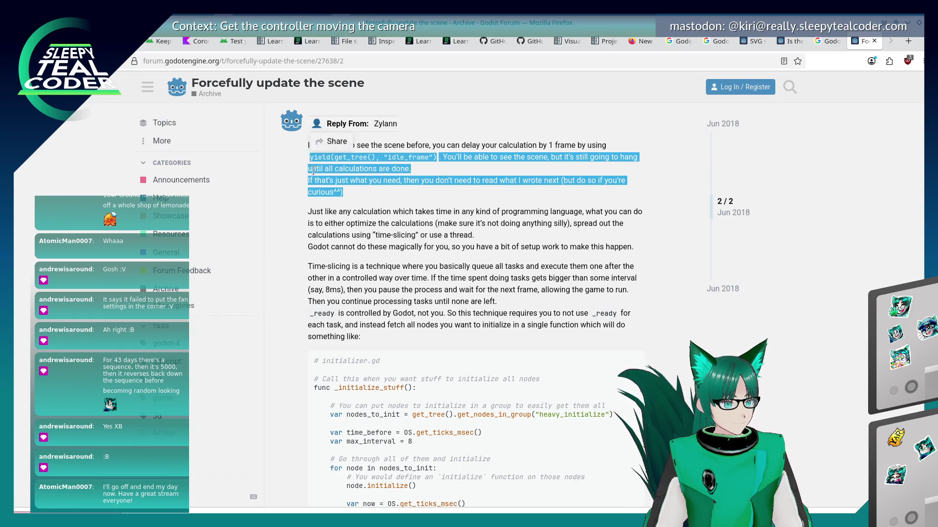
pyautogui.click(313, 178)
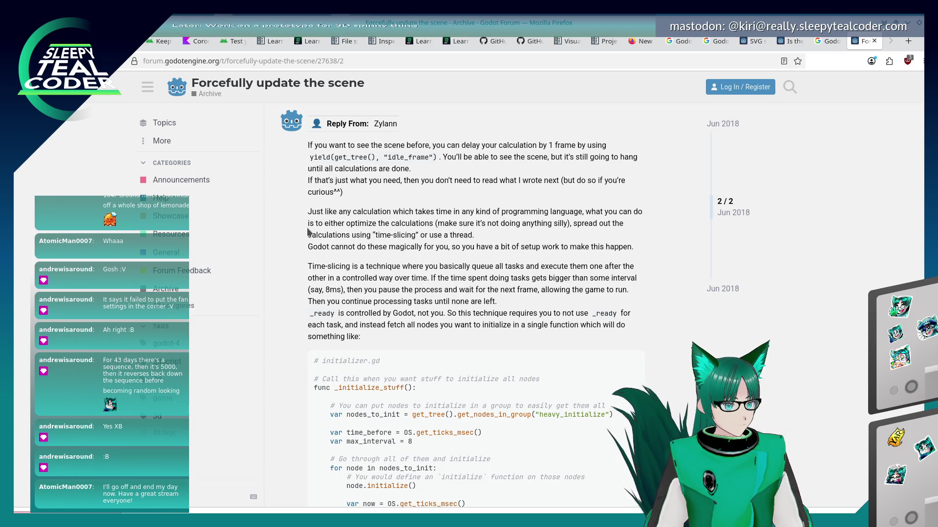
pyautogui.scroll(-5, 308, 230)
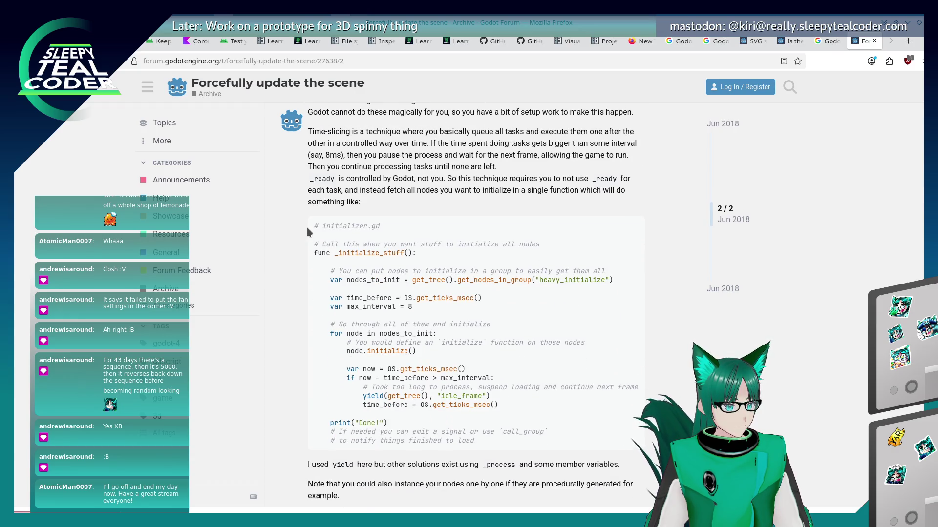
pyautogui.scroll(-3, 307, 230)
pyautogui.scroll(-2, 307, 231)
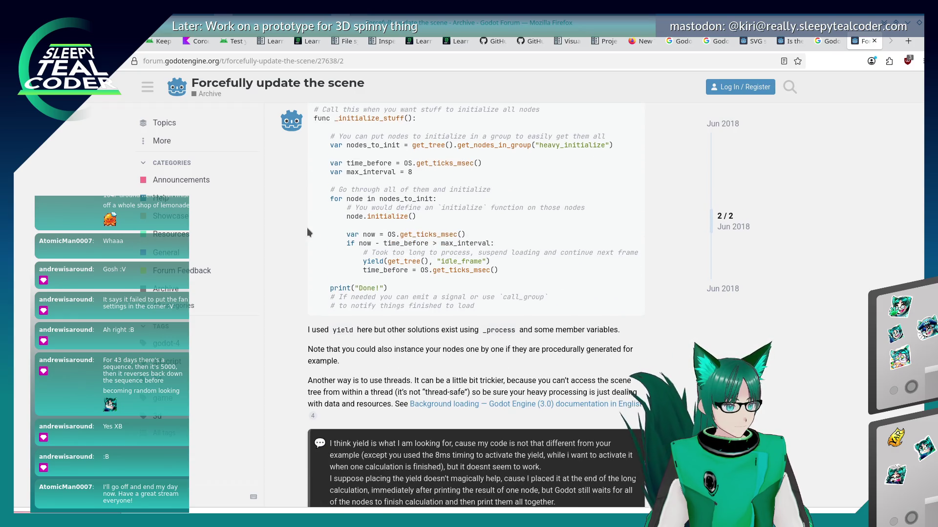
pyautogui.scroll(-10, 308, 232)
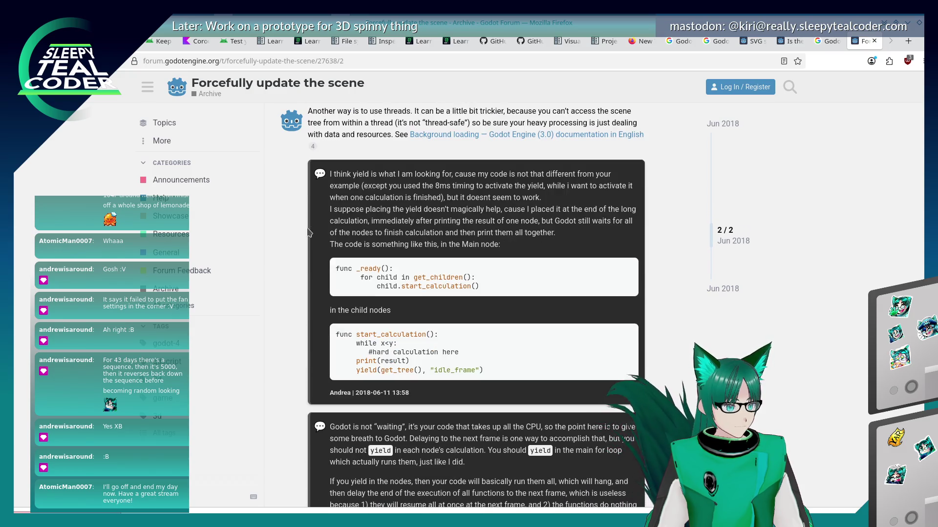
pyautogui.scroll(10, 301, 230)
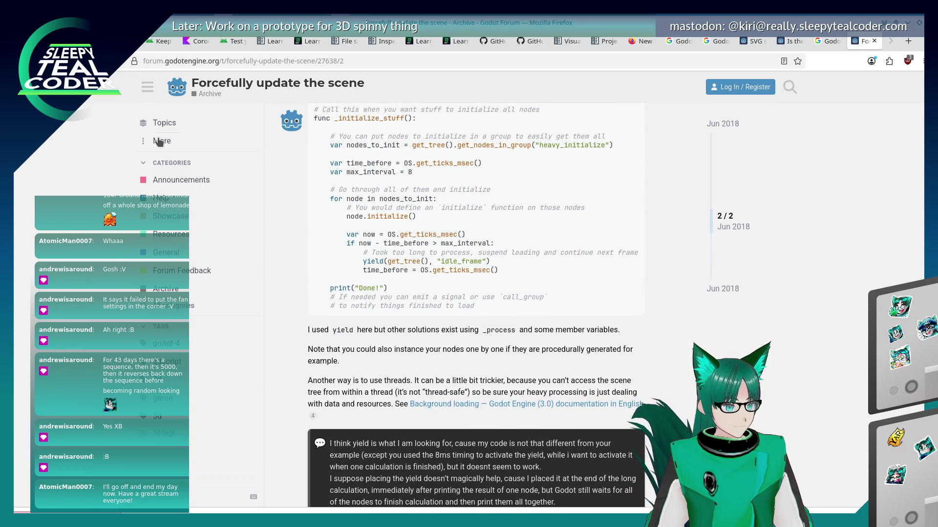
pyautogui.hotkey('alt', 'Left')
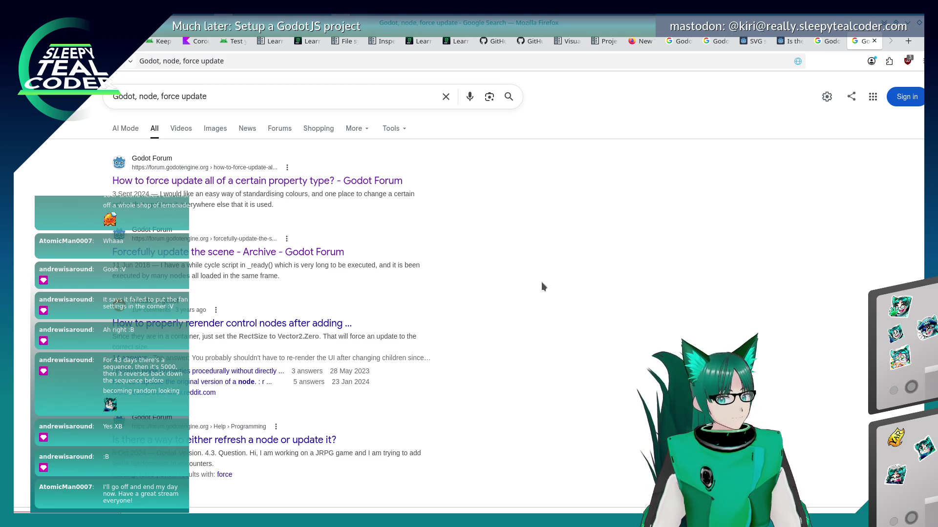
pyautogui.hotkey('alt', 'Tab')
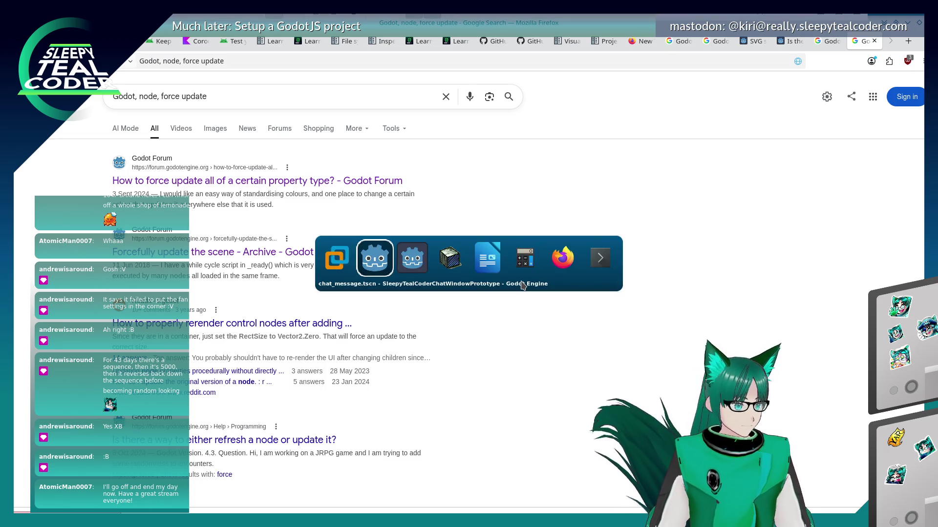
# - Add a _process(delta) function with a placeholder pass above set_message
pyautogui.press('Up')
pyautogui.press('Up')
pyautogui.press('Up')
pyautogui.press('Return')
pyautogui.press('Return')
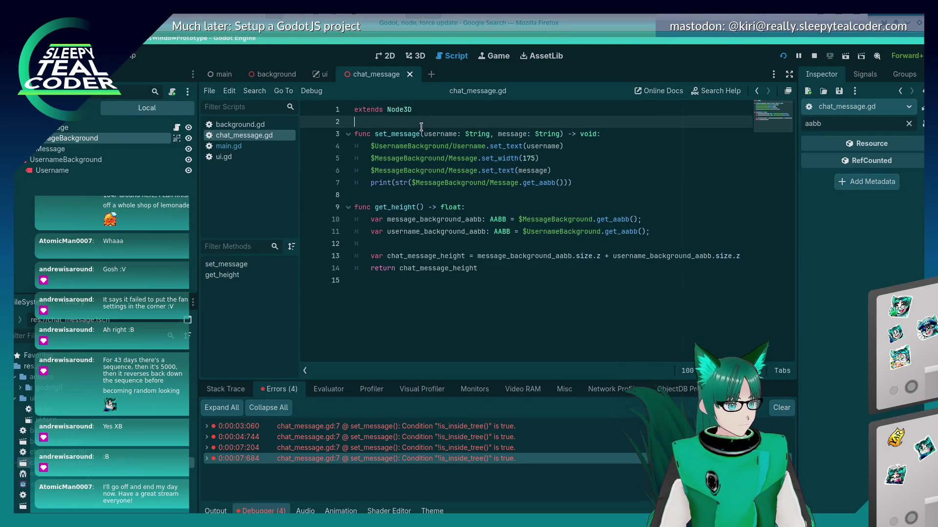
pyautogui.press('Up')
pyautogui.write('func ')
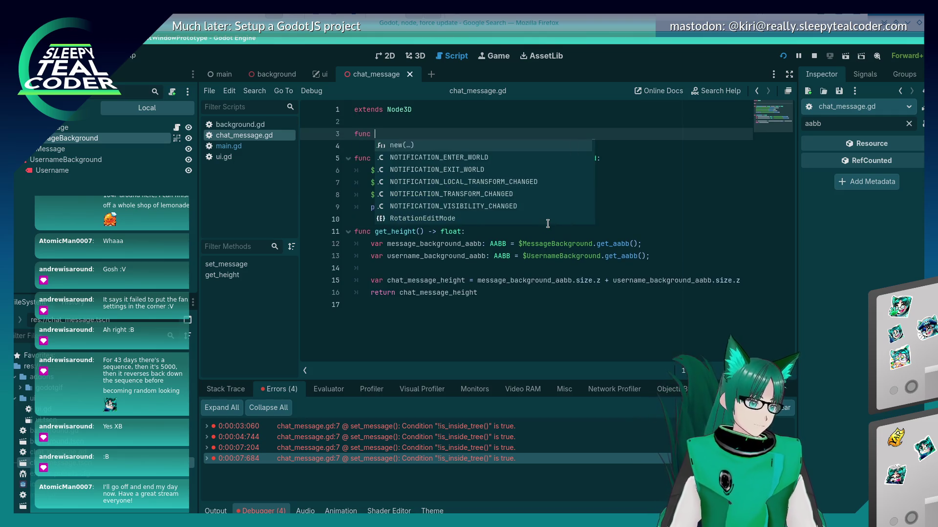
pyautogui.write('_proce')
pyautogui.press('Return')
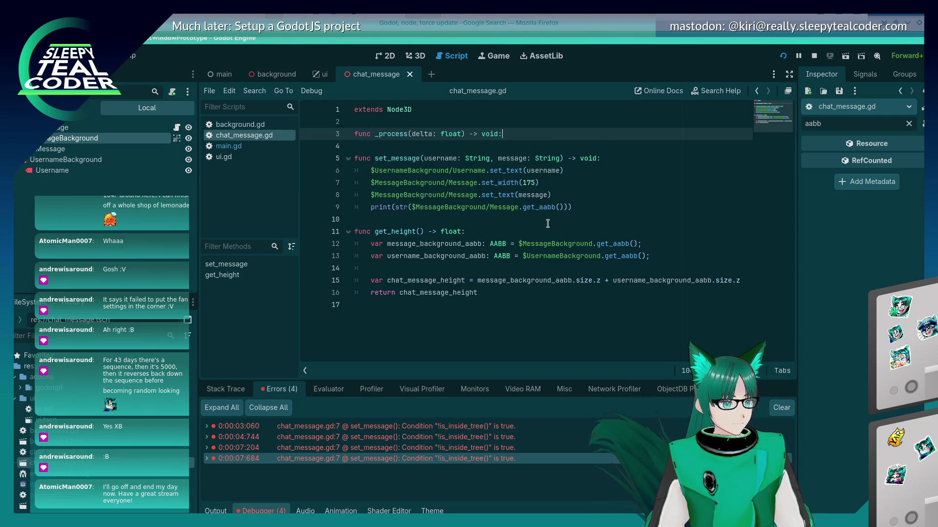
pyautogui.press('Return')
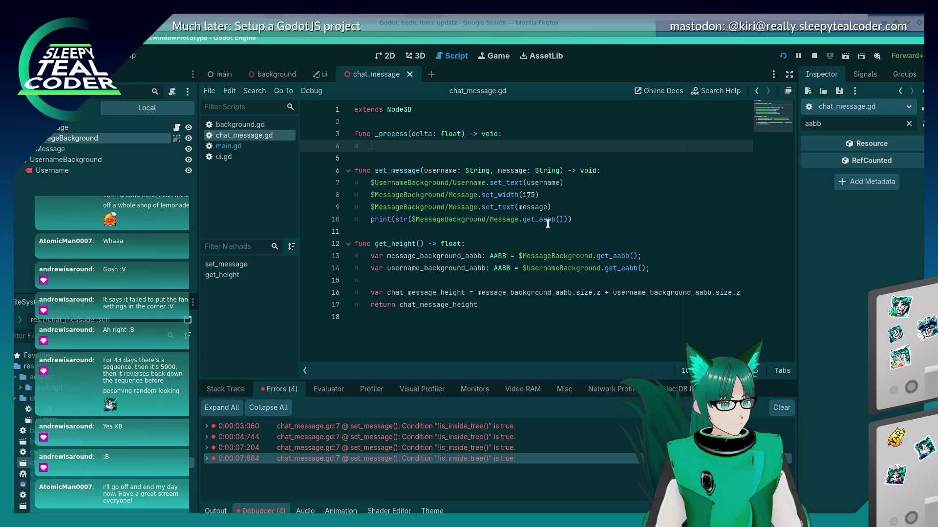
pyautogui.write('pass')
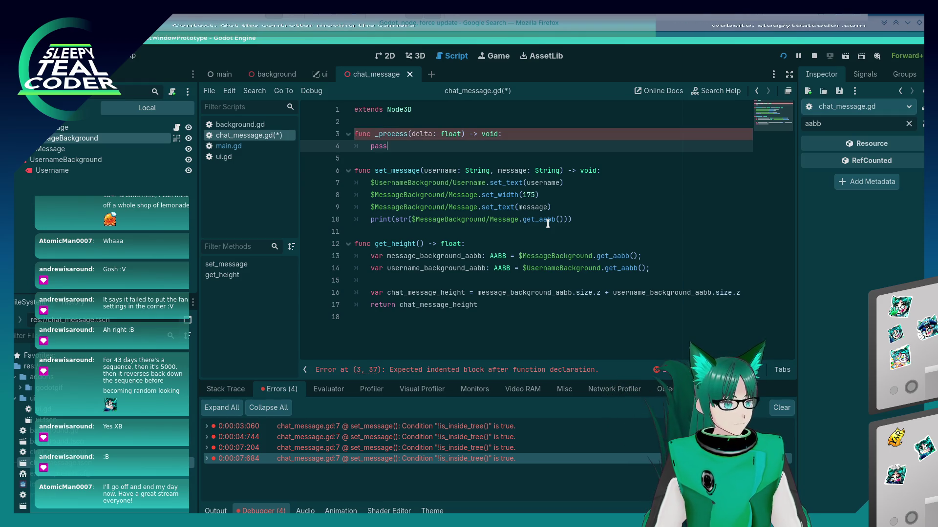
# - Insert a line below extends Node3D and begin a var declaration
pyautogui.press('Down')
pyautogui.press('Down')
pyautogui.press('Down')
pyautogui.press('Down')
pyautogui.press('Down')
pyautogui.press('Down')
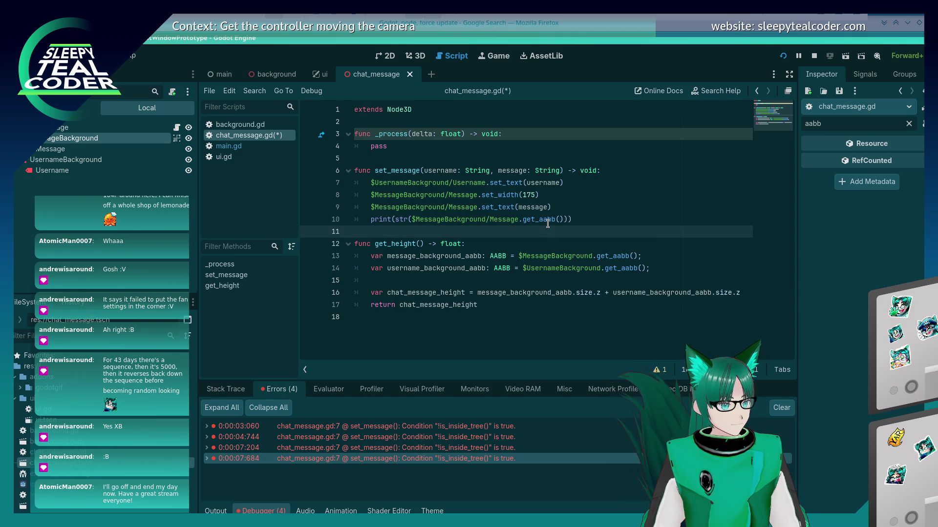
pyautogui.press('Up')
pyautogui.press('Up')
pyautogui.press('Up')
pyautogui.press('Down')
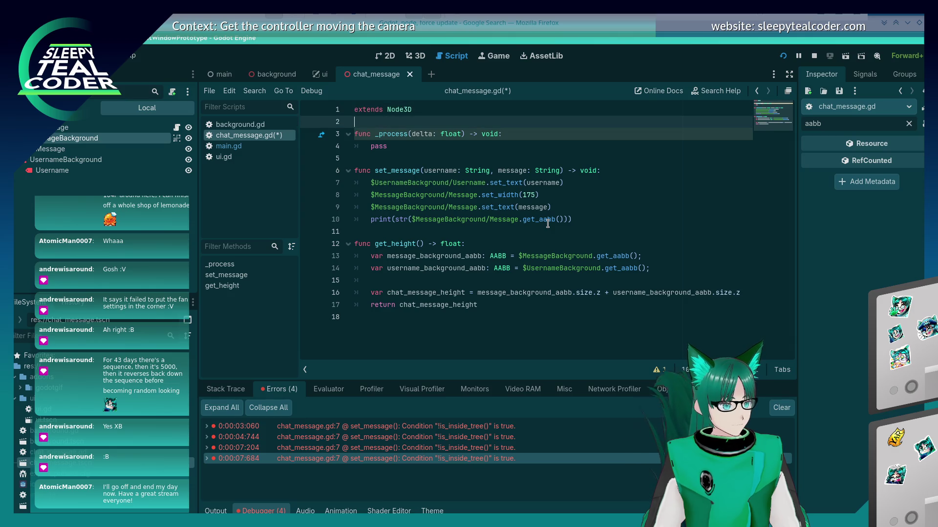
pyautogui.press('Return')
pyautogui.press('Return')
pyautogui.press('Up')
pyautogui.write('v')
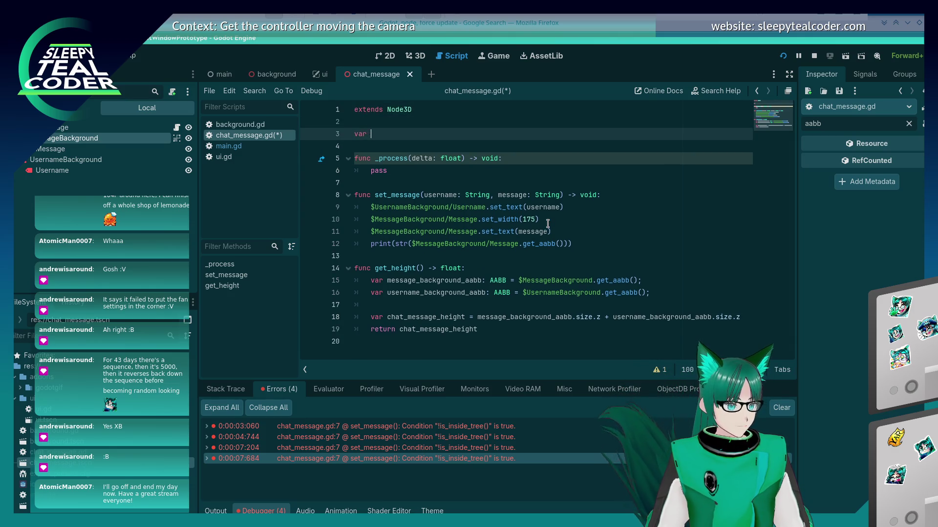
# - Comment out the print line in set_message with #
pyautogui.press('Down')
pyautogui.press('Down')
pyautogui.press('Down')
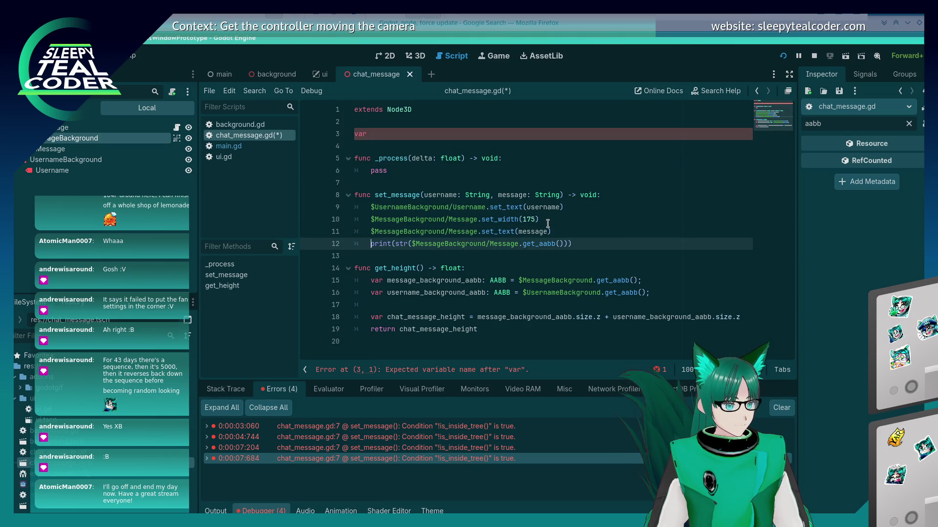
pyautogui.write('//')
pyautogui.press('Up')
pyautogui.press('End')
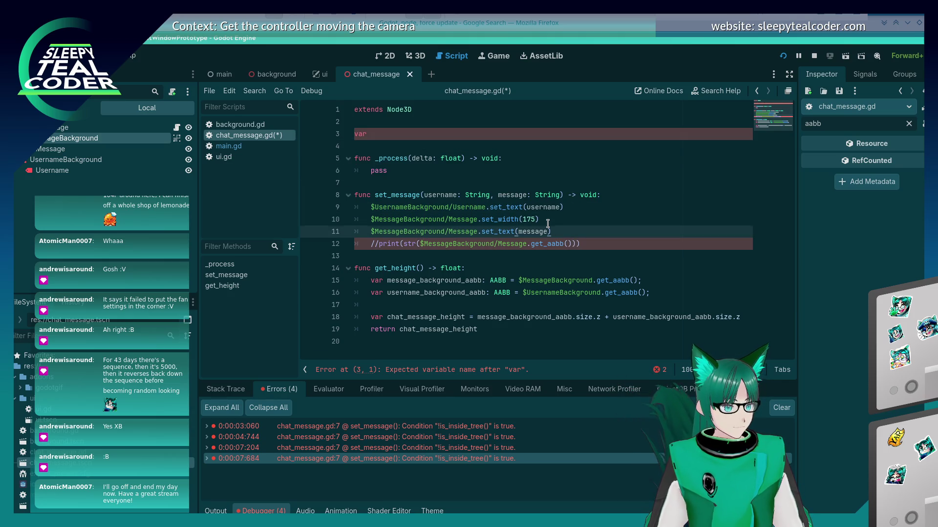
pyautogui.press('Down')
pyautogui.press('Home')
pyautogui.press('Delete')
pyautogui.press('Delete')
pyautogui.write('#')
# - Try a yield() line above the commented print, remove it, and save
pyautogui.press('Up')
pyautogui.press('End')
pyautogui.press('Return')
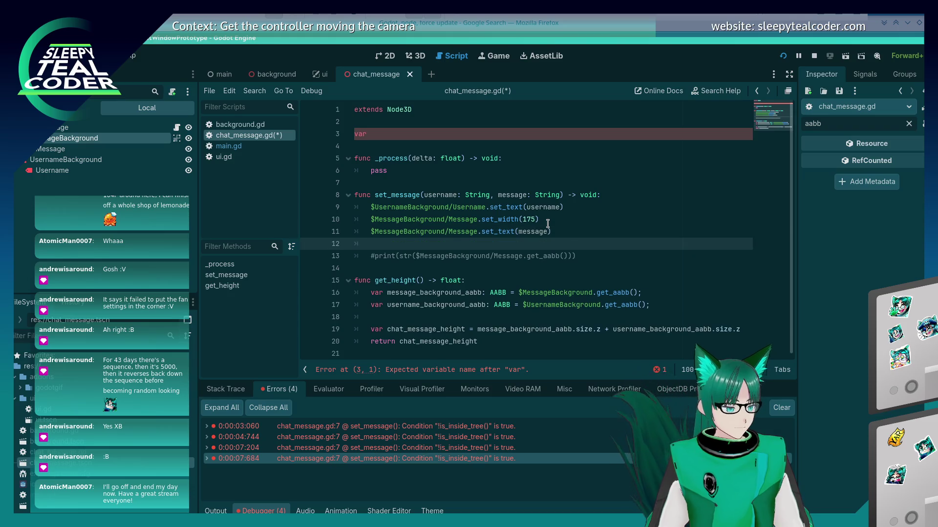
pyautogui.write('yield')
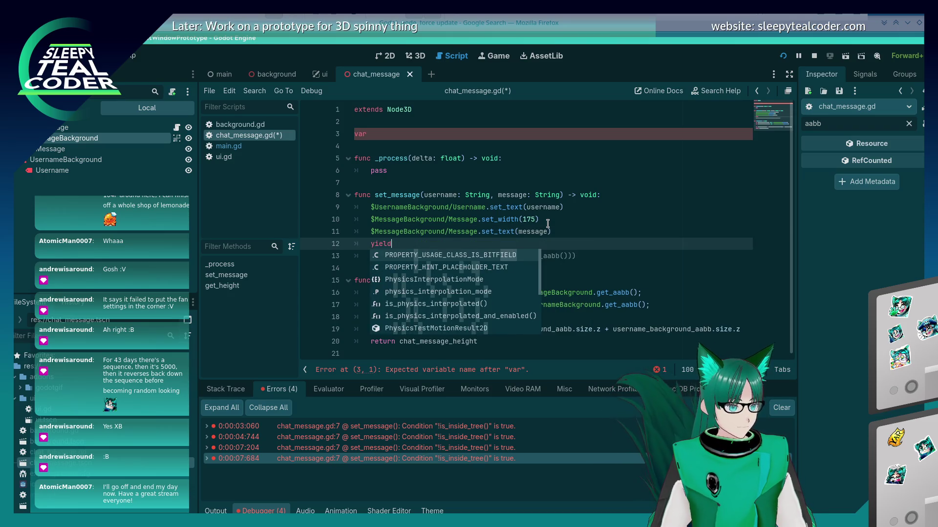
pyautogui.write('(')
pyautogui.press('BackSpace')
pyautogui.press('BackSpace')
pyautogui.press('BackSpace')
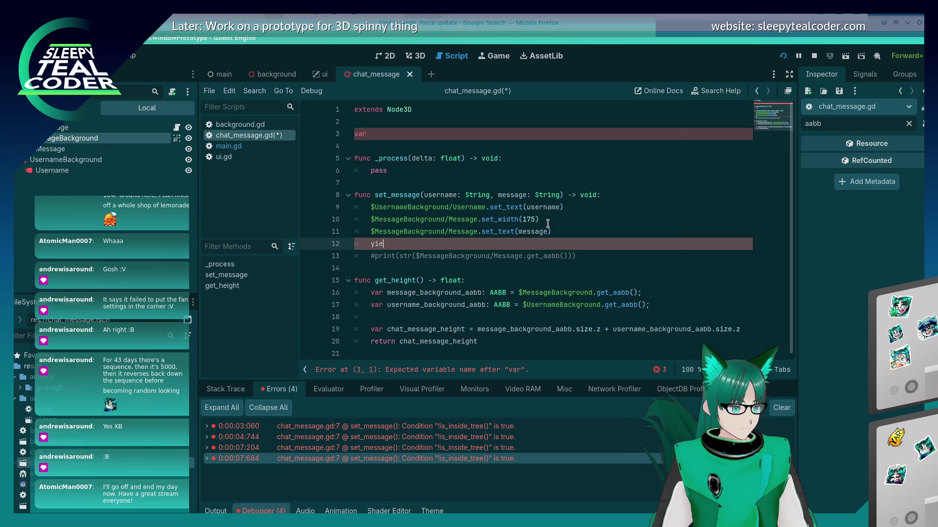
pyautogui.write('.y')
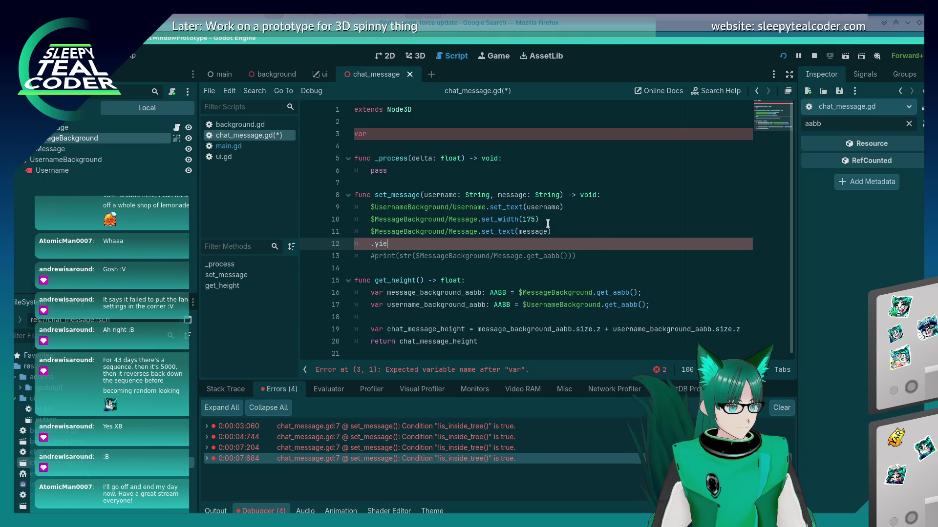
pyautogui.press('BackSpace')
pyautogui.press('BackSpace')
pyautogui.press('BackSpace')
pyautogui.write('yield')
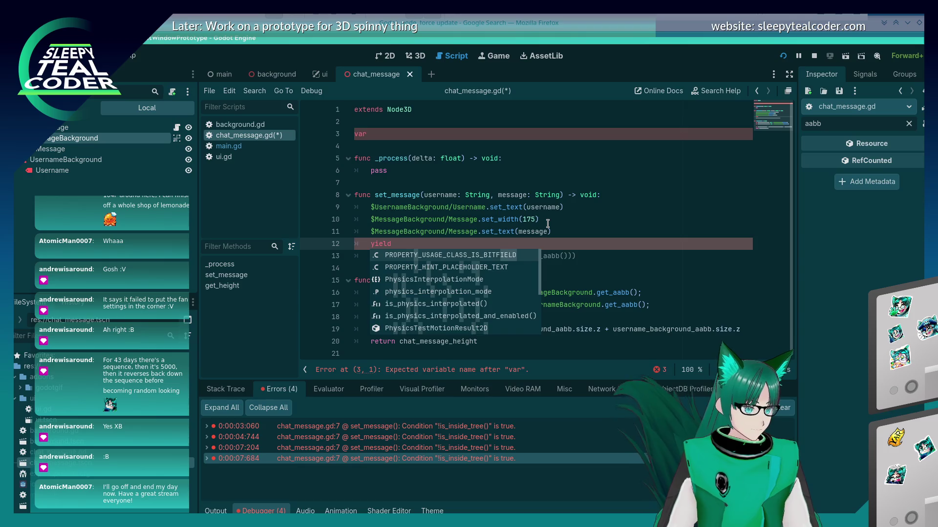
pyautogui.write('(')
pyautogui.press('BackSpace')
pyautogui.press('BackSpace')
pyautogui.press('BackSpace')
pyautogui.hotkey('ctrl', 's')
# - Delete the placeholder pass and the unfinished var line
pyautogui.press('Up')
pyautogui.press('Up')
pyautogui.press('Up')
pyautogui.press('Up')
pyautogui.press('Up')
pyautogui.press('BackSpace')
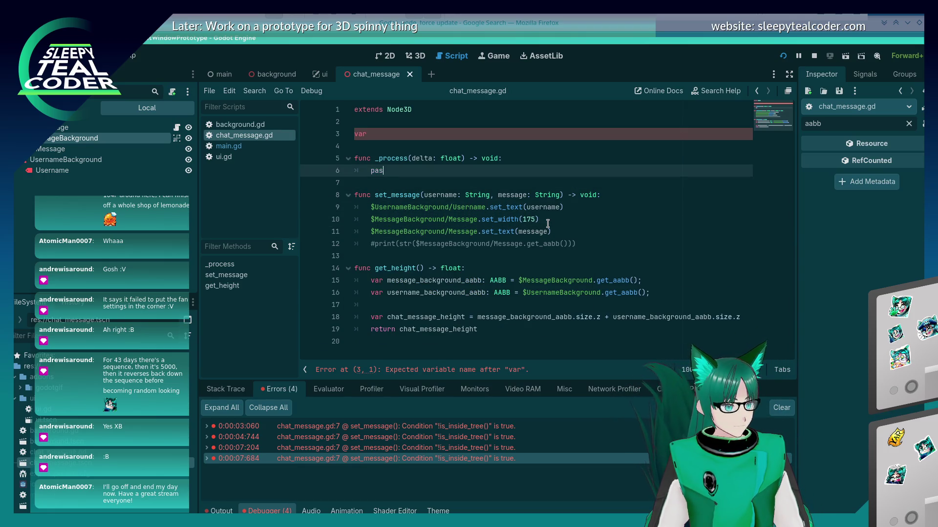
pyautogui.press('Up')
pyautogui.press('Up')
pyautogui.press('Up')
pyautogui.hotkey('ctrl', 'shift', 'k')
pyautogui.hotkey('ctrl', 'shift', 'k')
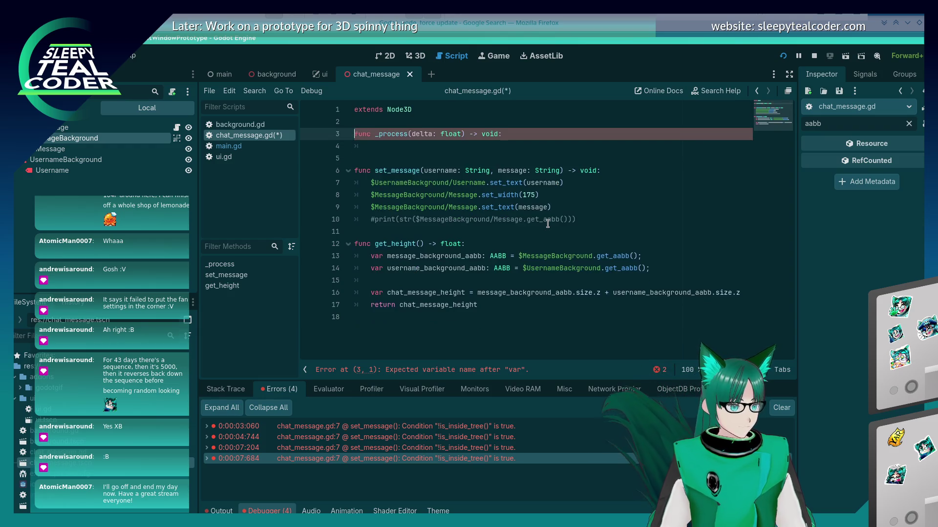
pyautogui.press('Down')
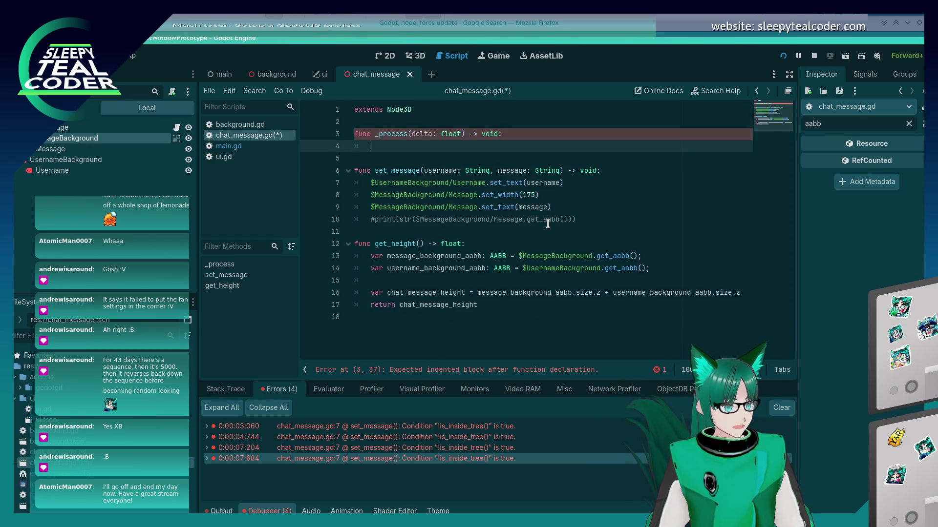
# - Make _process print str($MessageBackground/Message.get_aabb()) and save the script
pyautogui.write('rint ')
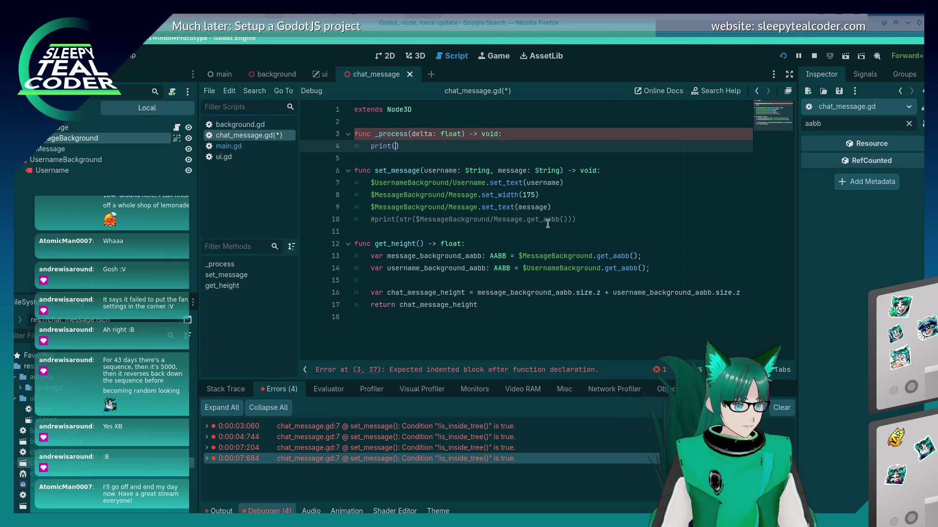
pyautogui.write('str(')
pyautogui.press('End')
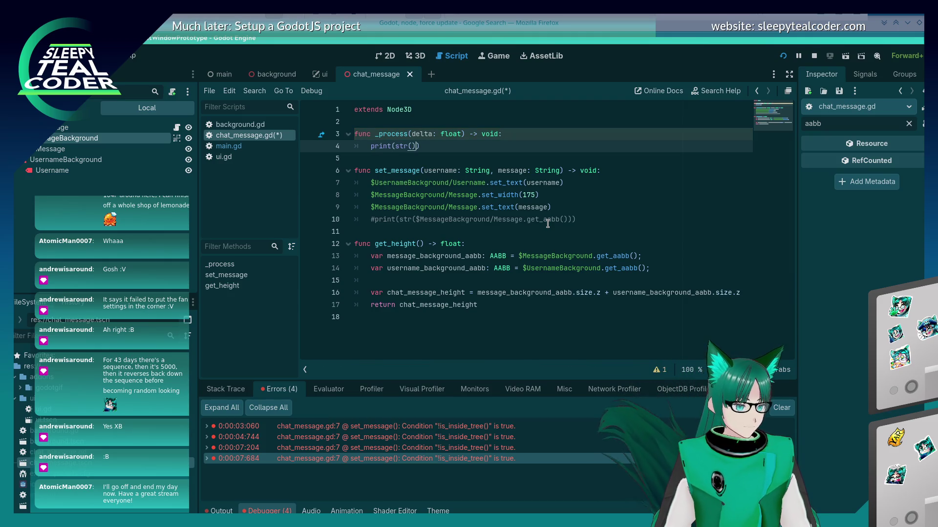
pyautogui.write('MessageB')
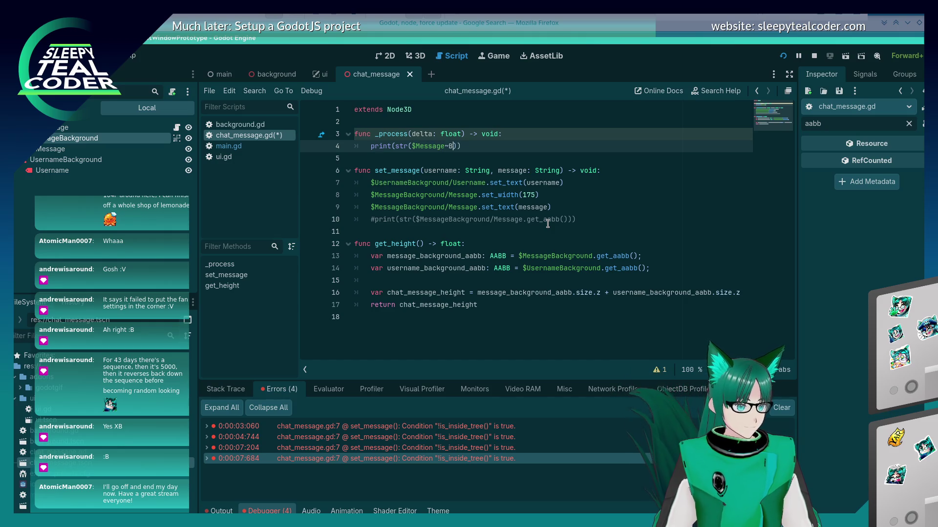
pyautogui.write('ackground/')
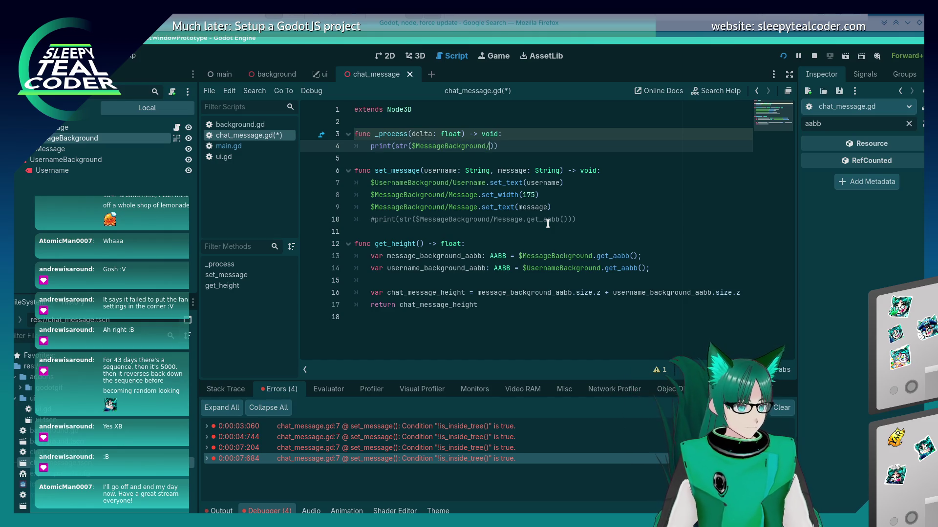
pyautogui.write('Me')
pyautogui.press('Return')
pyautogui.write('.get_aabb')
pyautogui.press('Return')
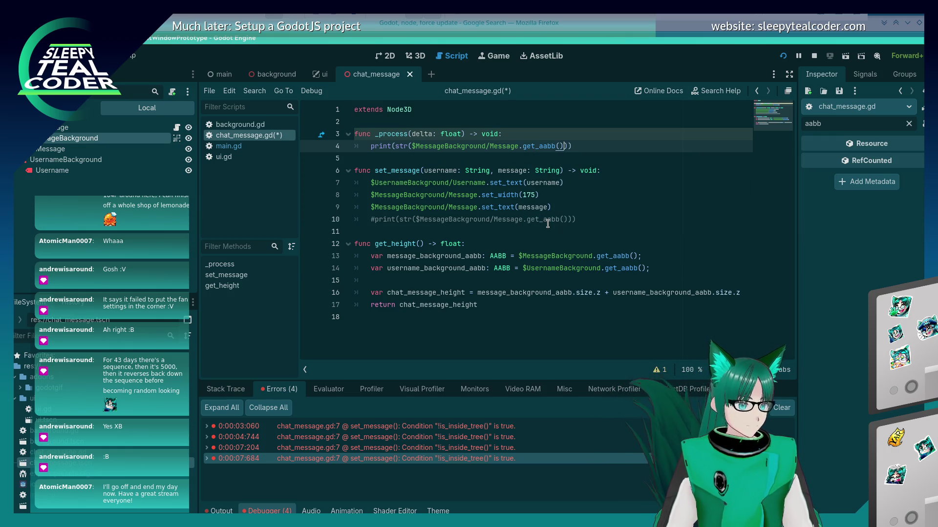
pyautogui.hotkey('ctrl', 's')
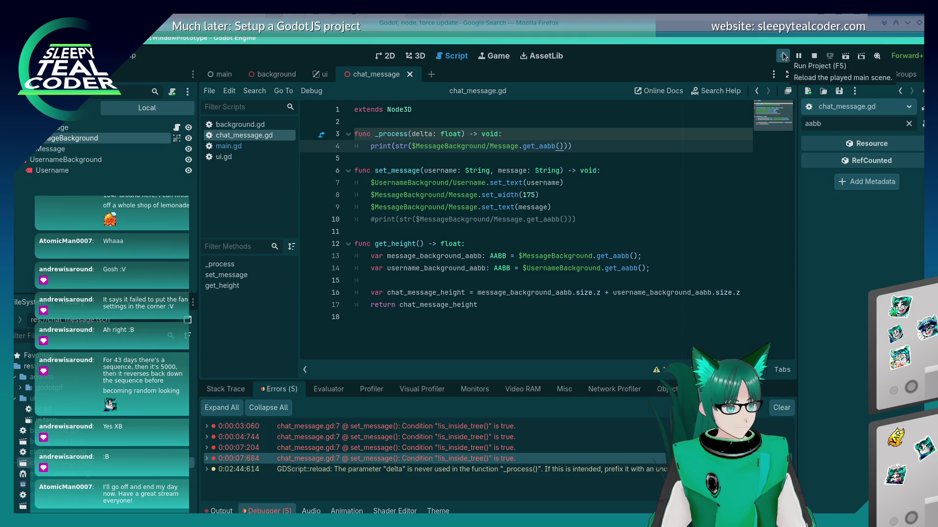
# - Run the project, add a test chat message, check the output, then clear the messages
pyautogui.click(783, 57)
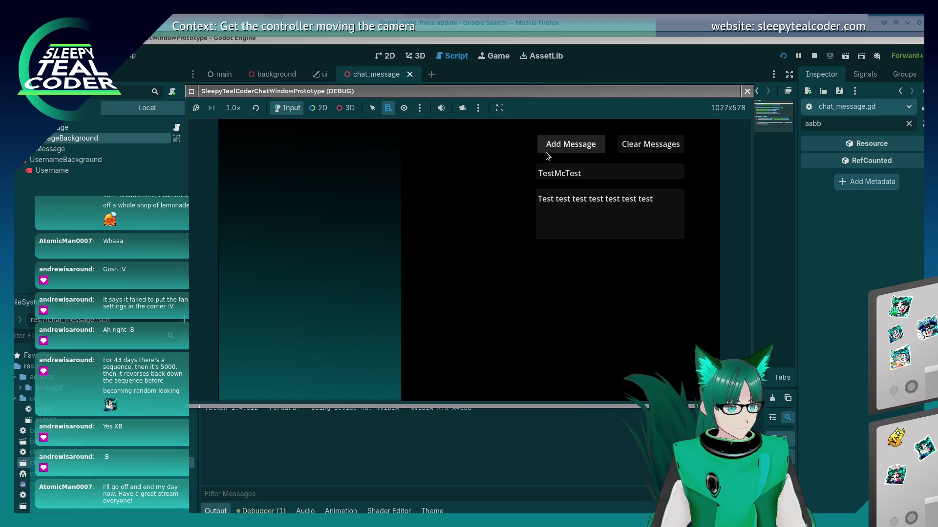
pyautogui.click(557, 147)
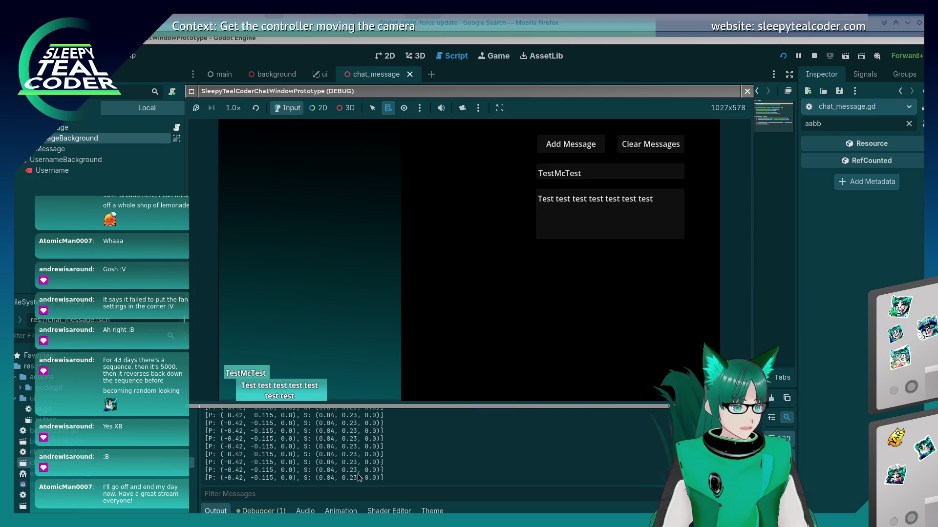
pyautogui.click(358, 478)
pyautogui.hotkey('alt', 'Tab')
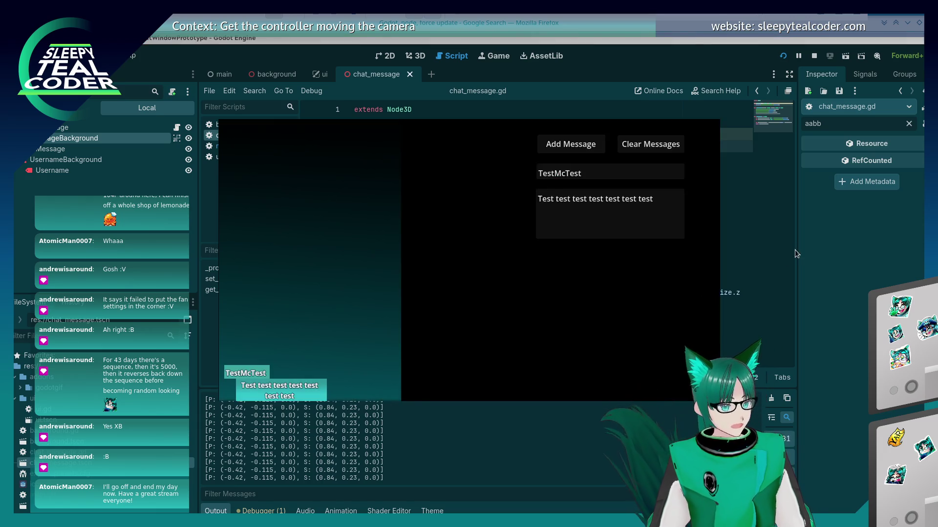
pyautogui.click(637, 147)
pyautogui.click(449, 450)
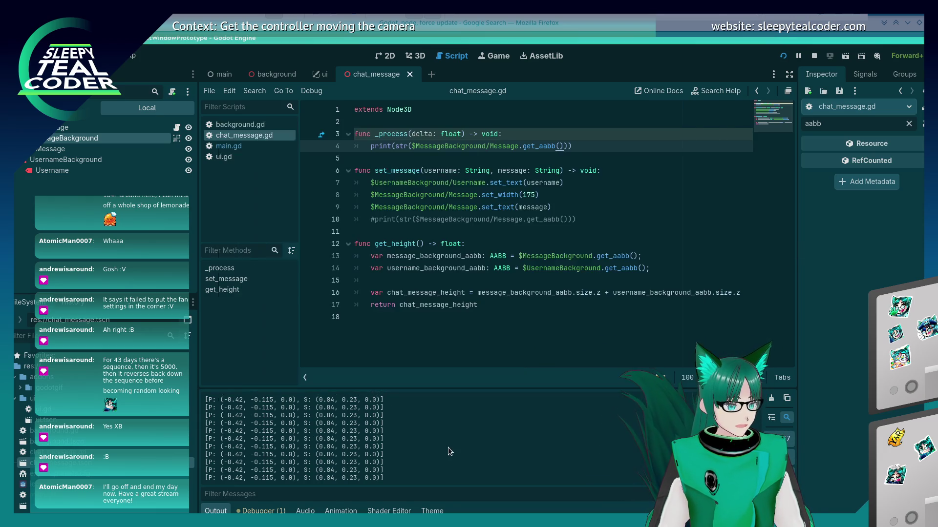
pyautogui.click(463, 154)
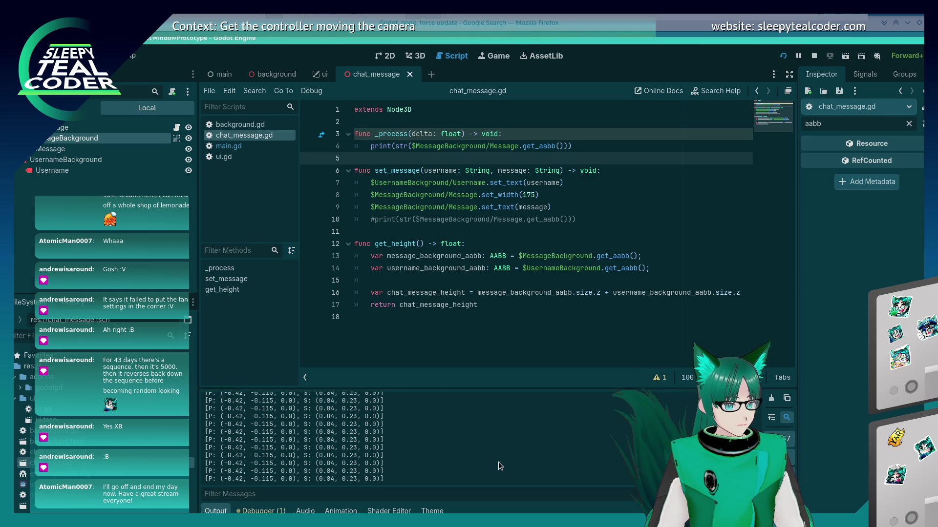
# - Select the printed AABB lines in Output and re-run the project with F5
pyautogui.moveTo(499, 462)
pyautogui.mouseDown()
pyautogui.moveTo(293, 453)
pyautogui.moveTo(260, 405)
pyautogui.mouseUp()
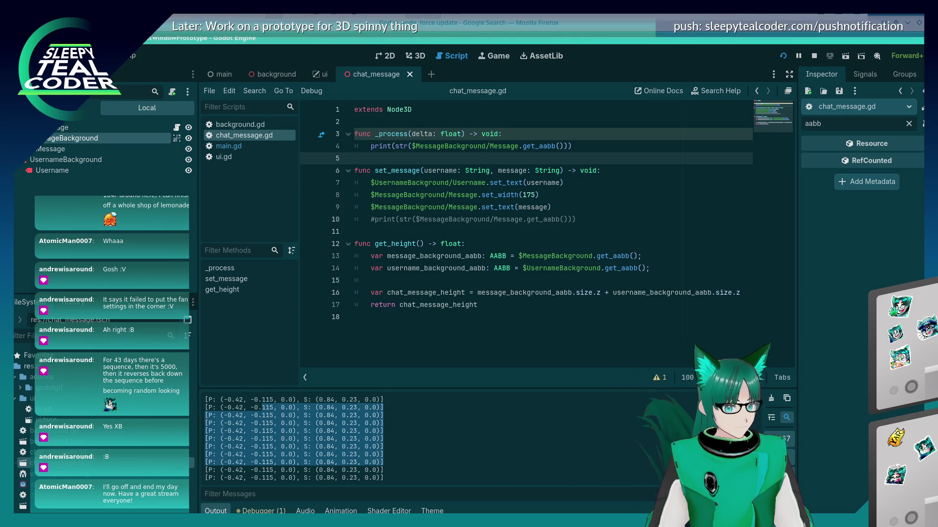
pyautogui.press('F5')
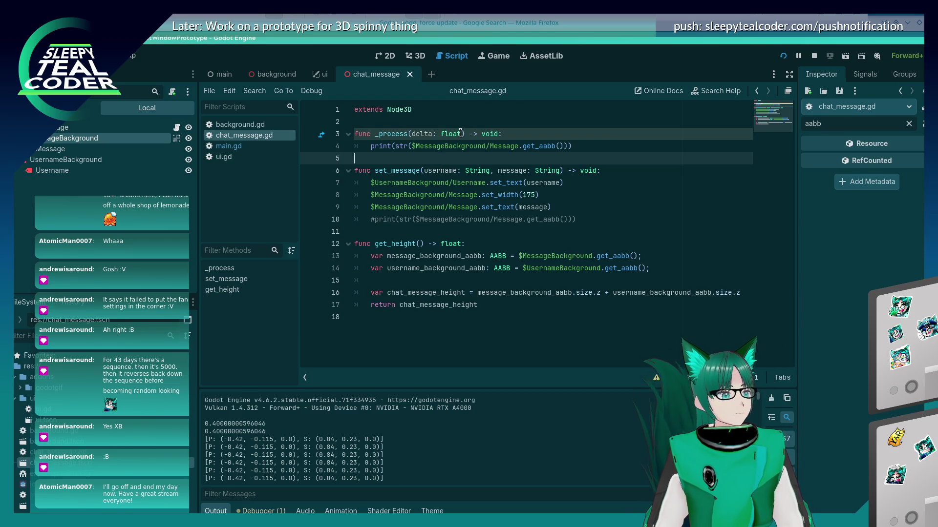
pyautogui.click(422, 145)
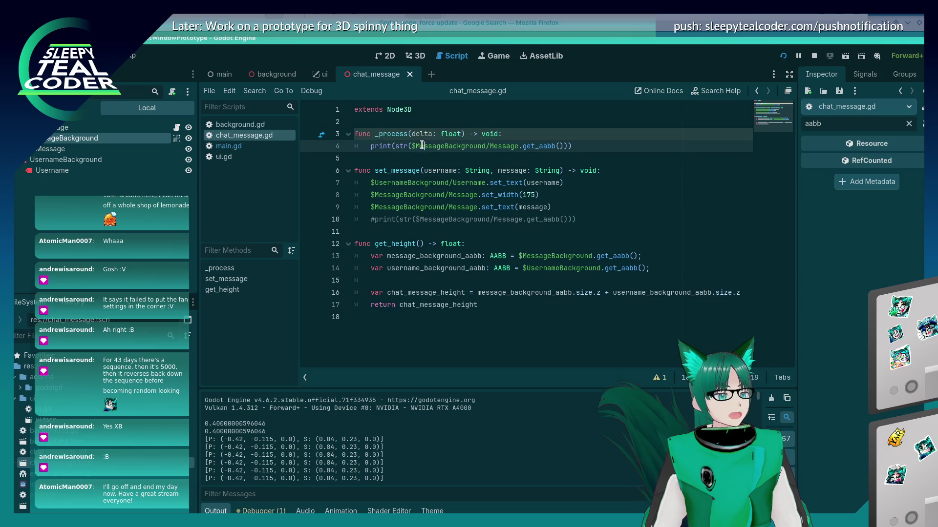
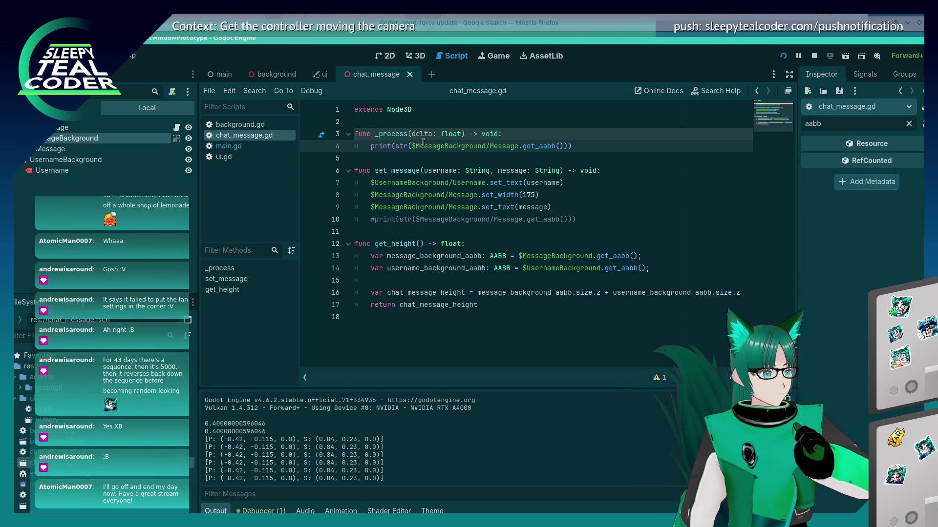
# - Bring the Firefox window with the 'Godot, node, force update' Google results to the front
pyautogui.hotkey('alt', 'Tab')
pyautogui.hotkey('alt', 'Tab')
pyautogui.hotkey('alt', 'Tab')
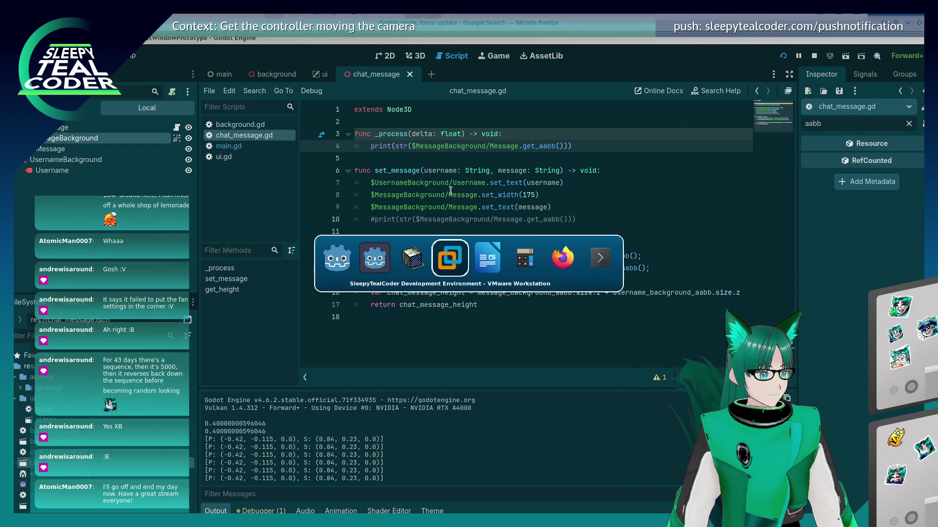
pyautogui.hotkey('alt', 'Tab')
pyautogui.hotkey('alt', 'Tab')
pyautogui.hotkey('alt', 'Tab')
pyautogui.hotkey('shift', 'alt', 'Tab')
pyautogui.hotkey('shift', 'alt', 'Tab')
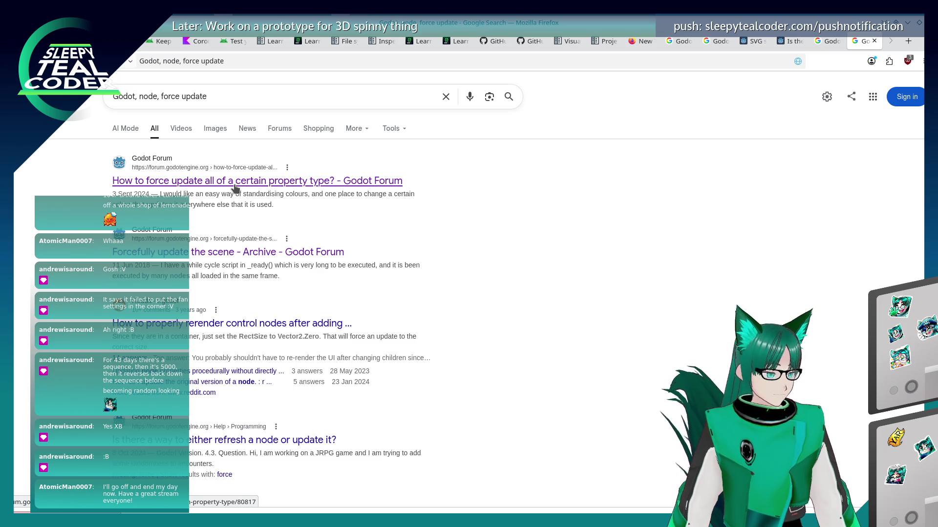
pyautogui.click(235, 188)
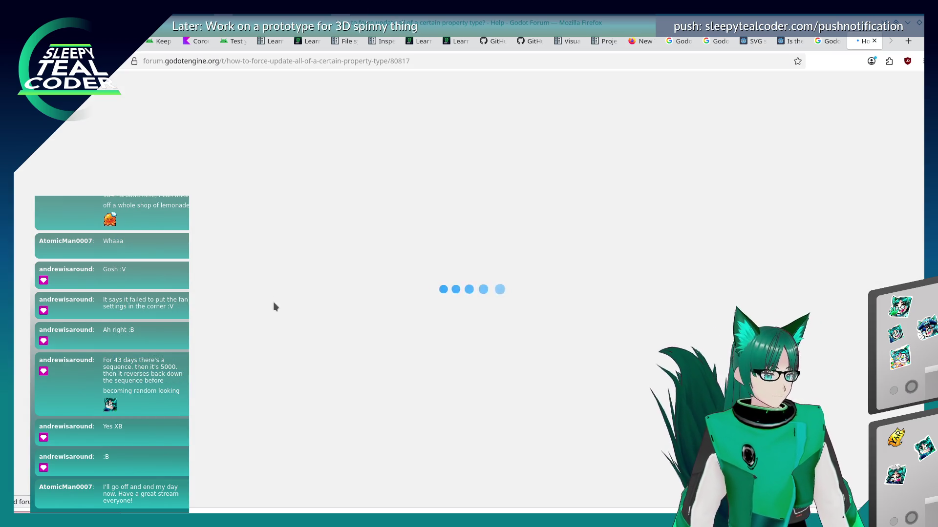
pyautogui.scroll(-15, 276, 318)
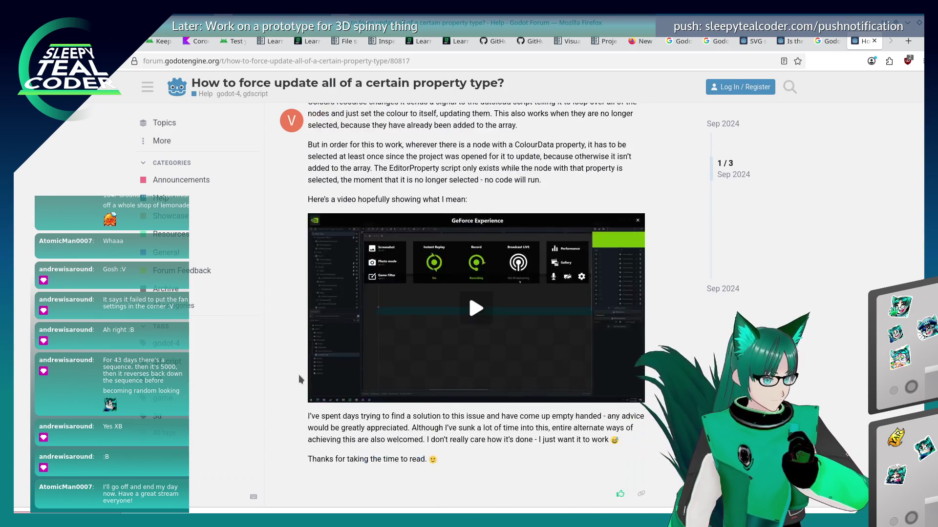
pyautogui.scroll(-4, 298, 374)
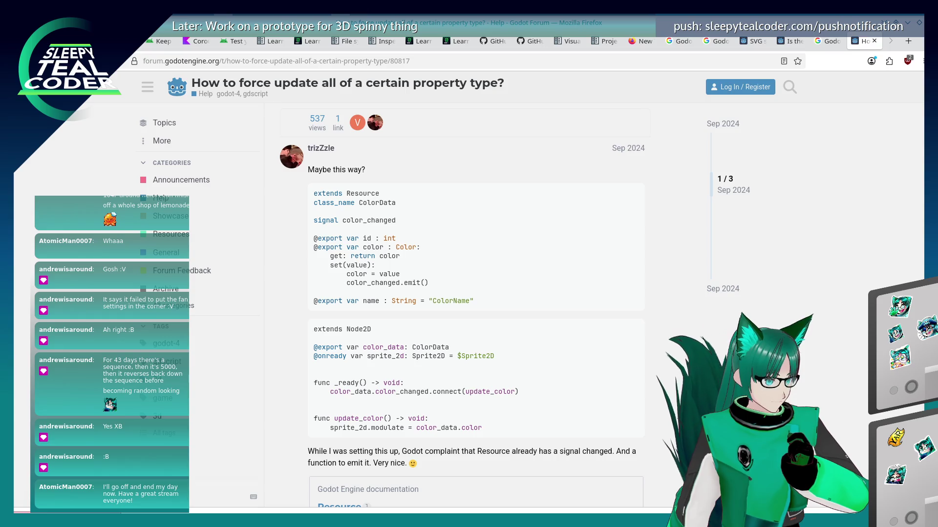
pyautogui.hotkey('alt', 'Left')
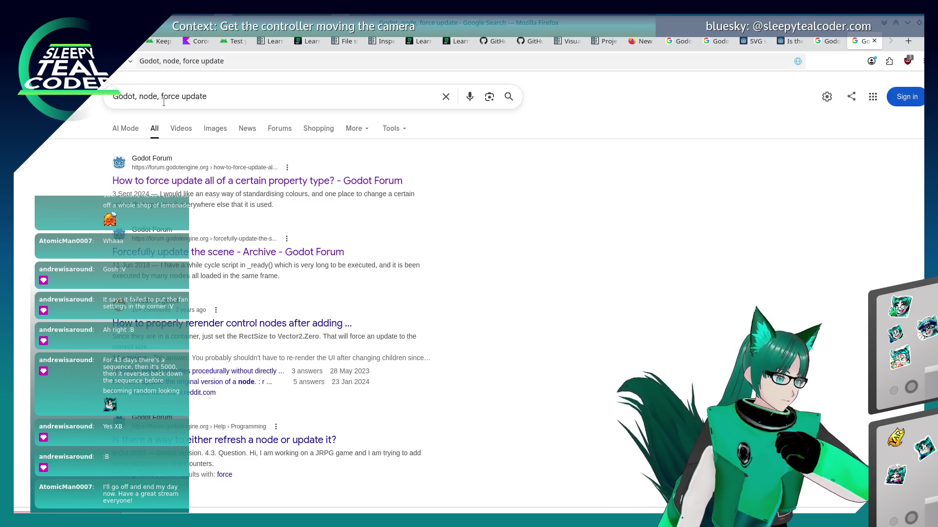
# - In the VisualInstance3D docs tab, search the Godot documentation for 'yield'
pyautogui.click(555, 46)
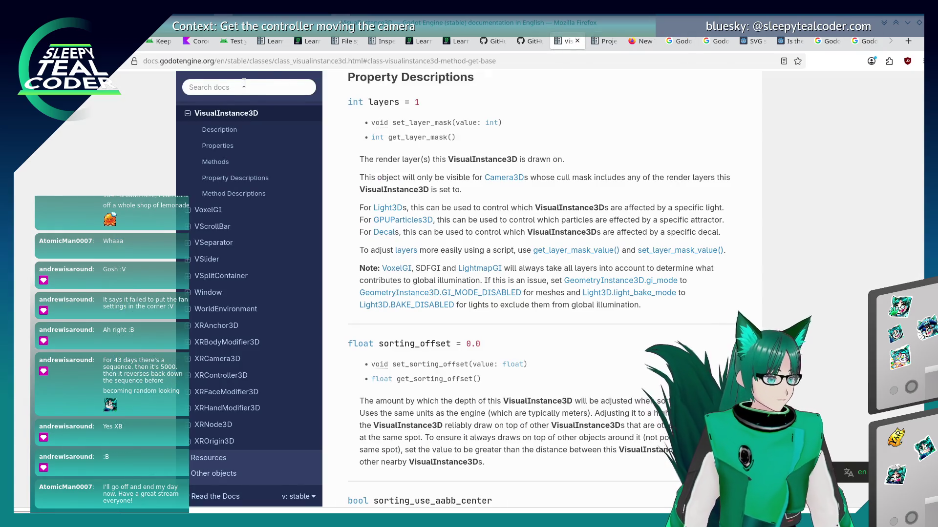
pyautogui.click(245, 86)
pyautogui.write('yield')
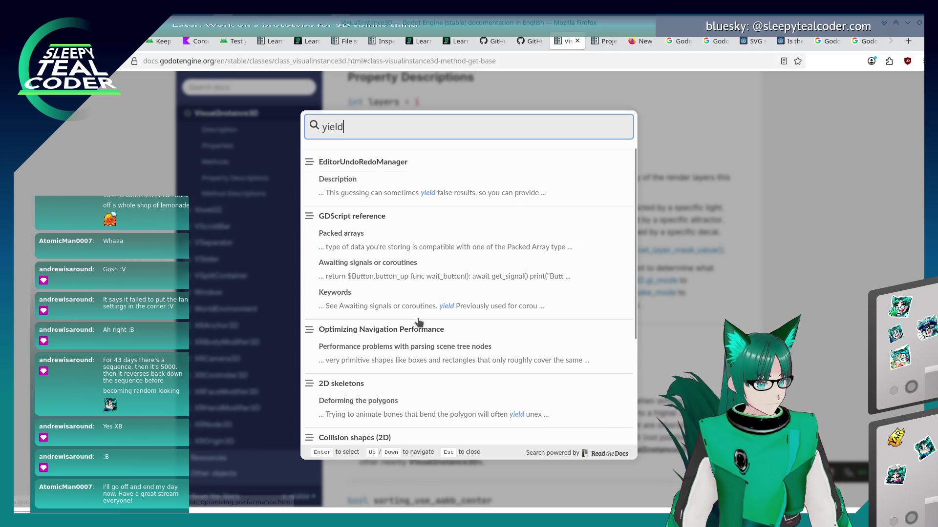
pyautogui.scroll(-3, 419, 322)
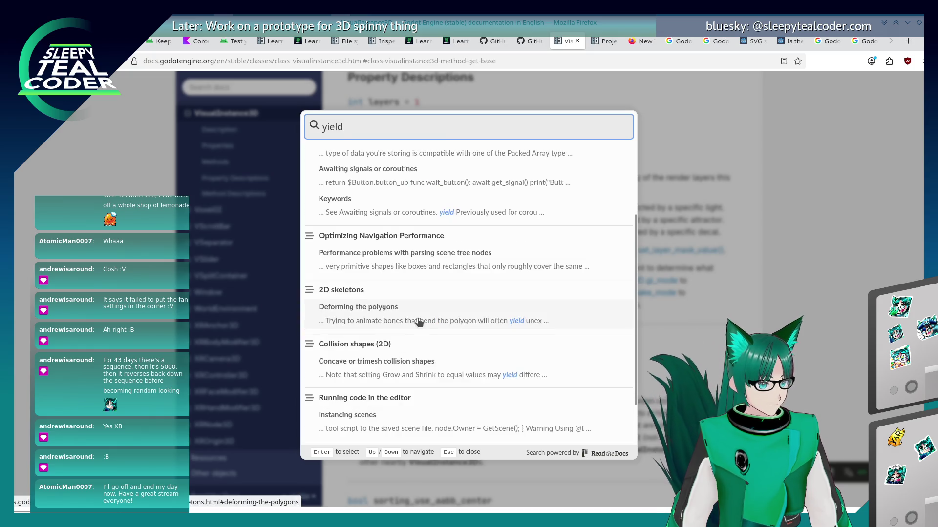
pyautogui.scroll(-2, 418, 323)
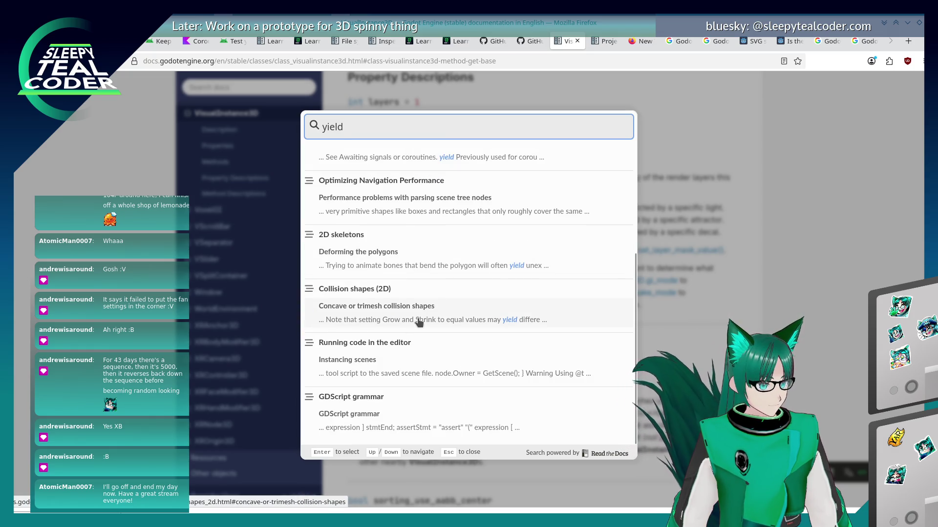
pyautogui.scroll(-5, 392, 423)
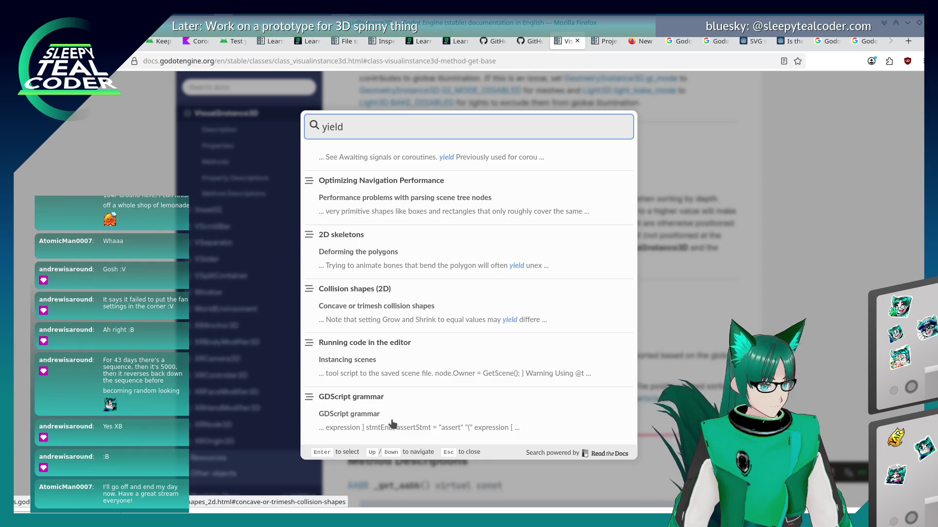
# - Open the GDScript grammar page and locate the yieldStmt rule defining yield
pyautogui.click(391, 420)
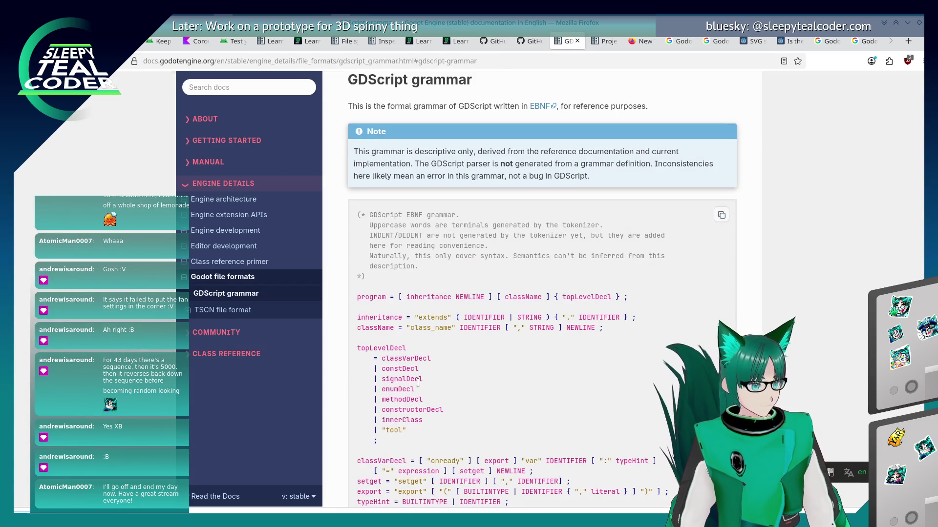
pyautogui.scroll(-10, 418, 383)
pyautogui.scroll(-6, 418, 383)
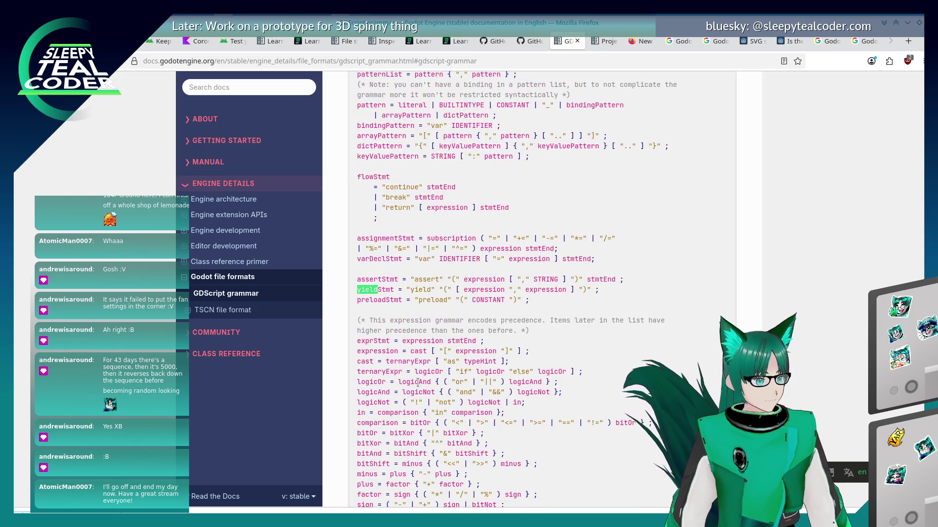
pyautogui.press('Return')
pyautogui.press('Return')
pyautogui.hotkey('shift', 'Return')
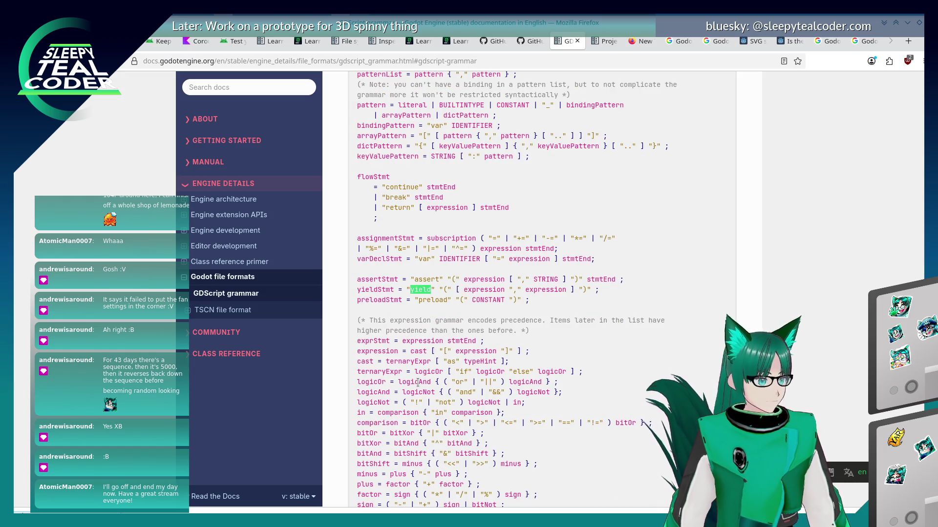
pyautogui.scroll(15, 417, 383)
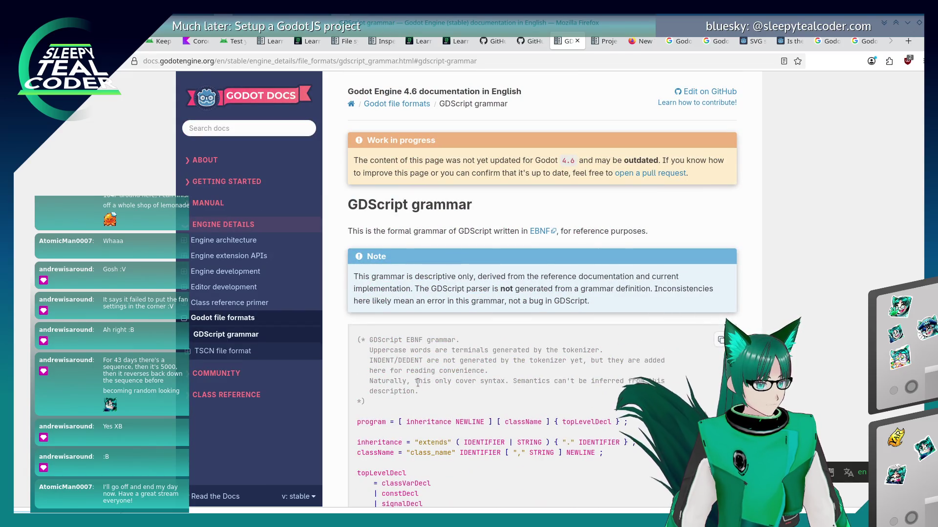
pyautogui.scroll(-10, 418, 383)
pyautogui.scroll(-10, 417, 382)
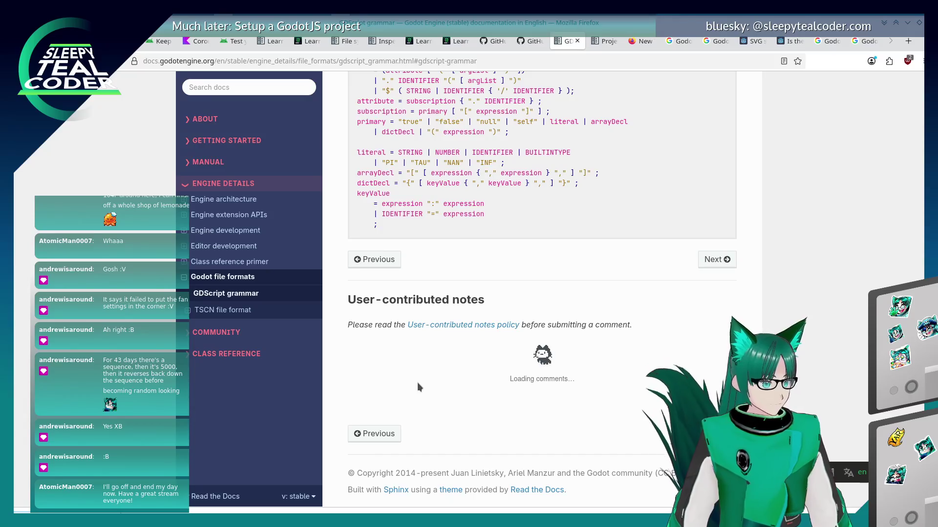
pyautogui.scroll(8, 562, 395)
pyautogui.scroll(5, 584, 389)
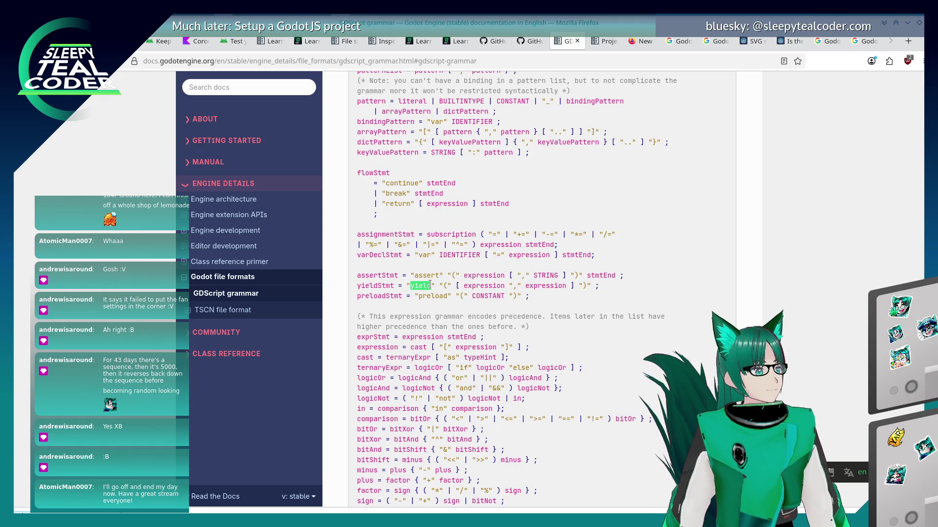
pyautogui.hotkey('alt', 'Tab')
pyautogui.hotkey('alt', 'Tab')
pyautogui.hotkey('alt', 'Tab')
pyautogui.hotkey('alt', 'Tab')
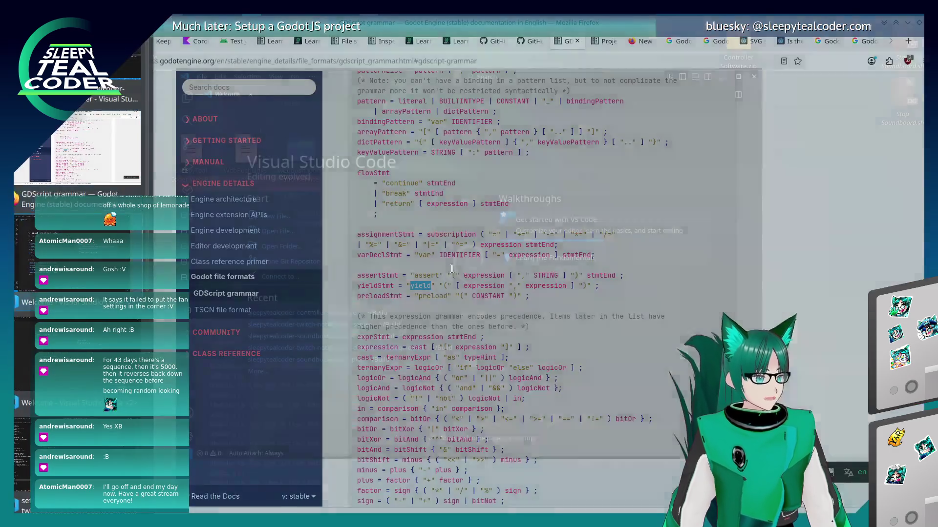
pyautogui.hotkey('alt', 'Tab')
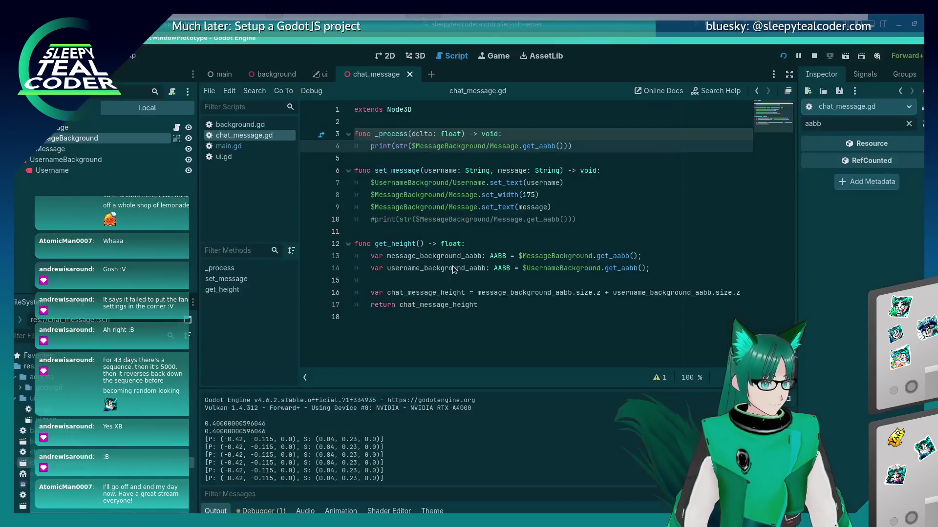
# - Insert an await(1) line right after the set_text line in set_message
pyautogui.click(587, 219)
pyautogui.press('Up')
pyautogui.press('Return')
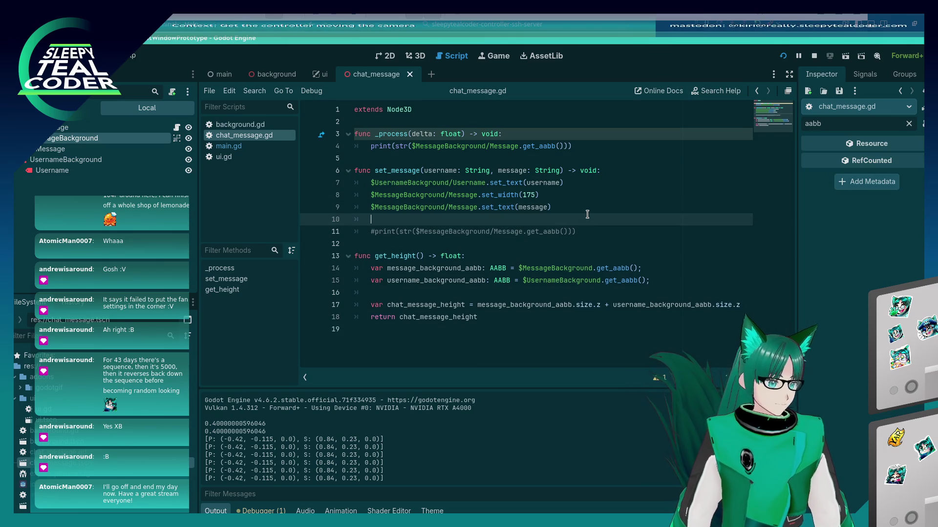
pyautogui.write('yield(1')
pyautogui.press('Up')
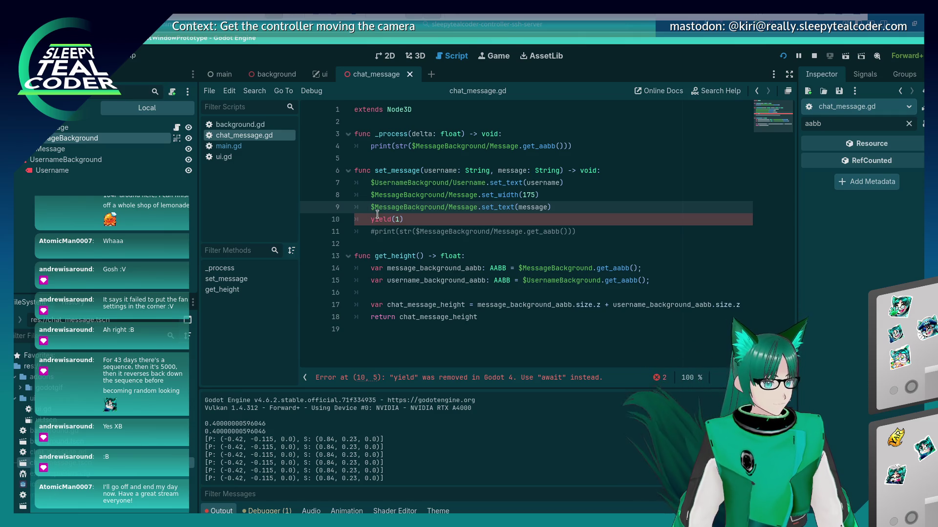
pyautogui.click(404, 219)
pyautogui.press('BackSpace')
pyautogui.press('BackSpace')
pyautogui.press('BackSpace')
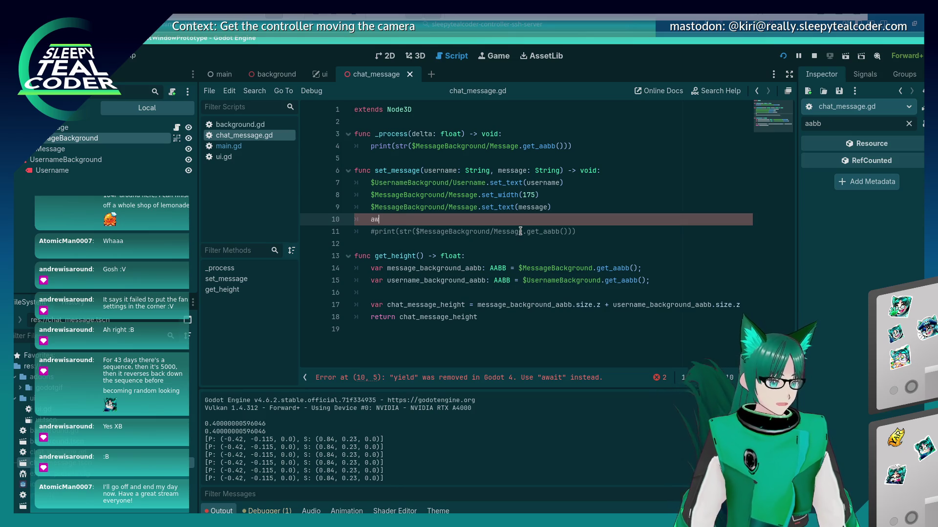
pyautogui.write('ait(1')
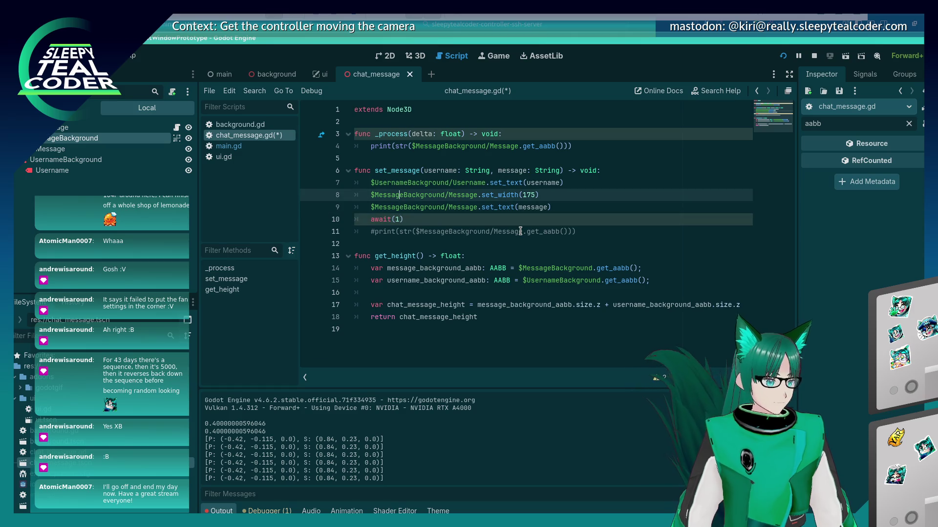
pyautogui.click(574, 211)
pyautogui.doubleClick(374, 220)
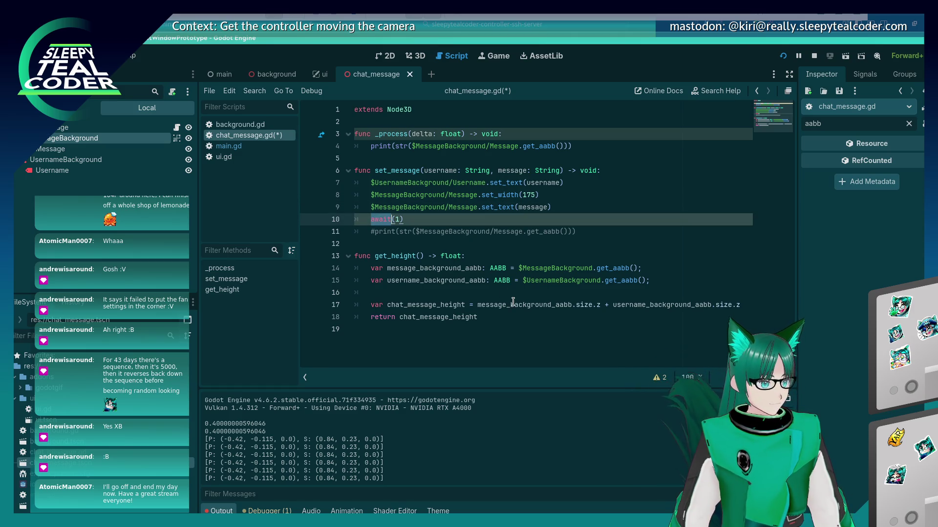
pyautogui.hotkey('alt', 'Tab')
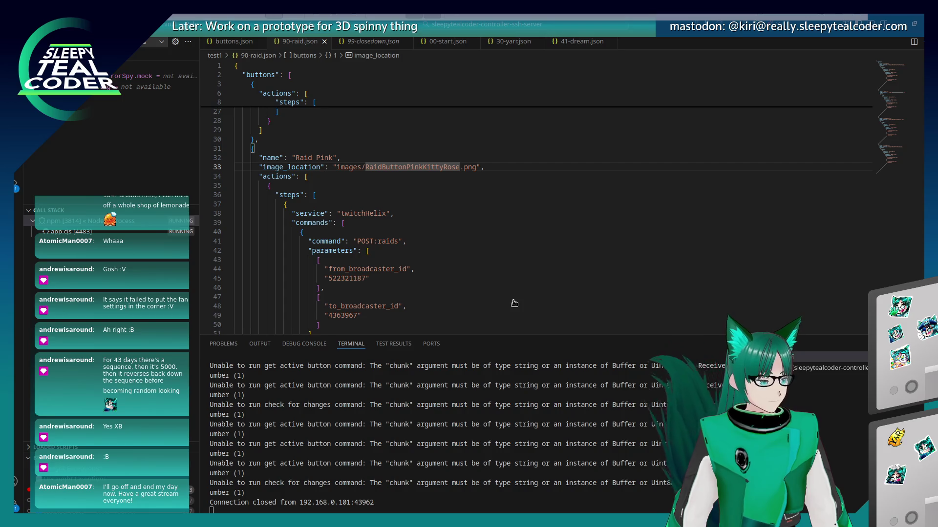
# - Return from VS Code's 90-raid.json to Firefox with the GDScript grammar docs
pyautogui.hotkey('alt', 'Tab')
pyautogui.hotkey('alt', 'Tab')
pyautogui.hotkey('alt', 'shift', 'Tab')
pyautogui.hotkey('alt', 'shift', 'Tab')
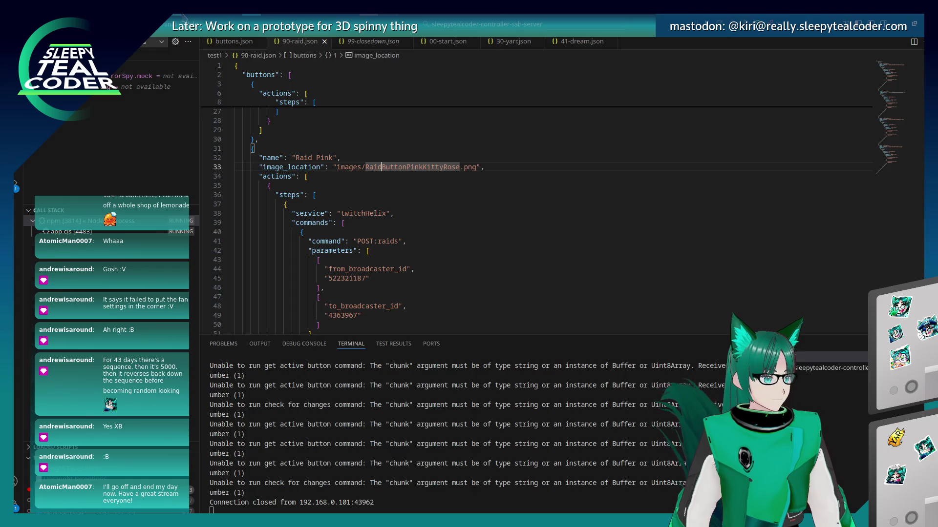
pyautogui.hotkey('alt', 'Tab')
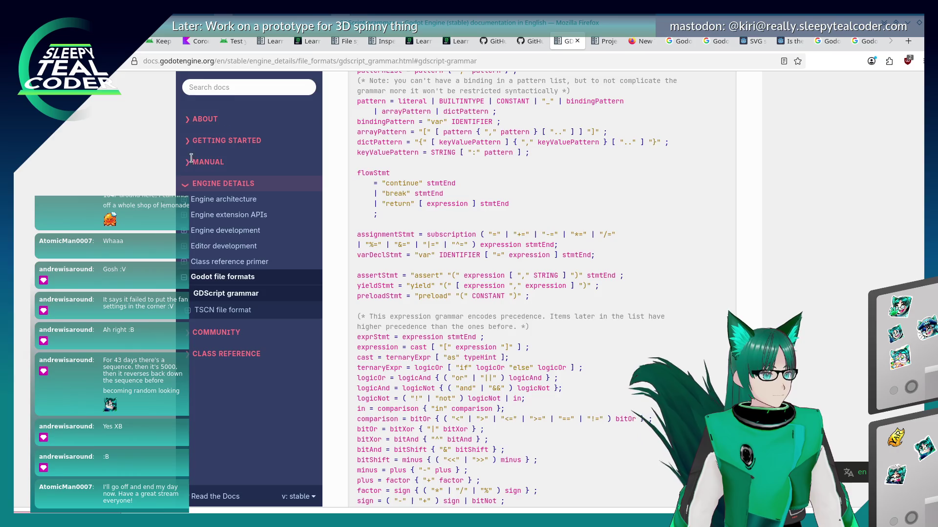
# - Search the web for 'await a frame, Godot' and open the 'Await next frame in godot 4?' thread
pyautogui.press('/')
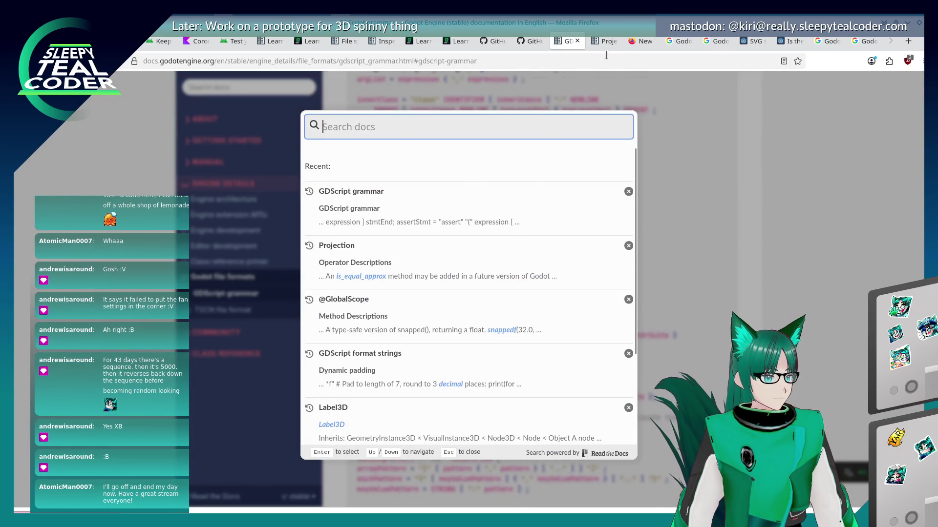
pyautogui.click(606, 55)
pyautogui.write('awa')
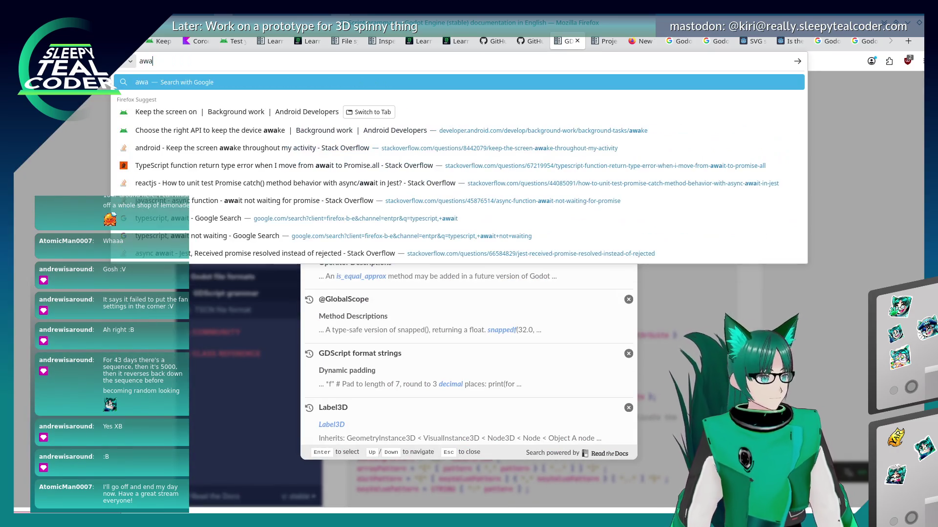
pyautogui.write('it a')
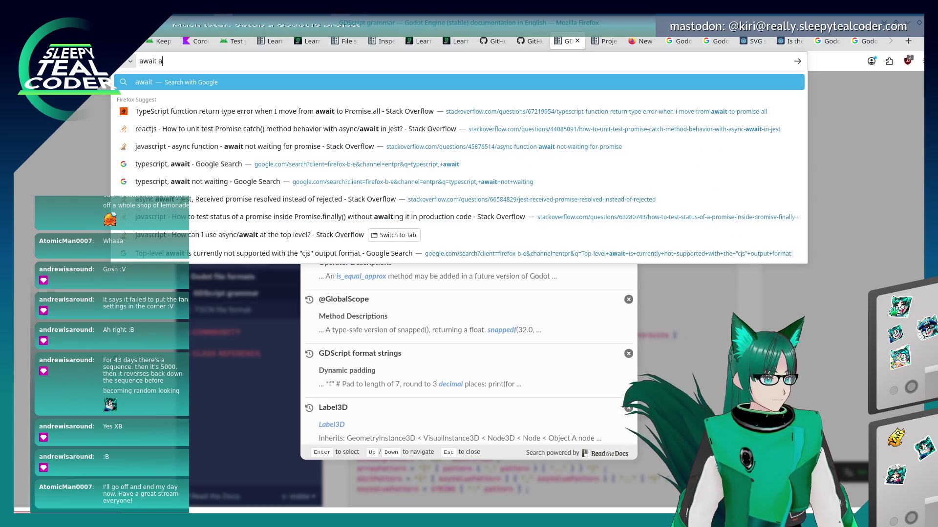
pyautogui.write(' frame, Godot')
pyautogui.press('Return')
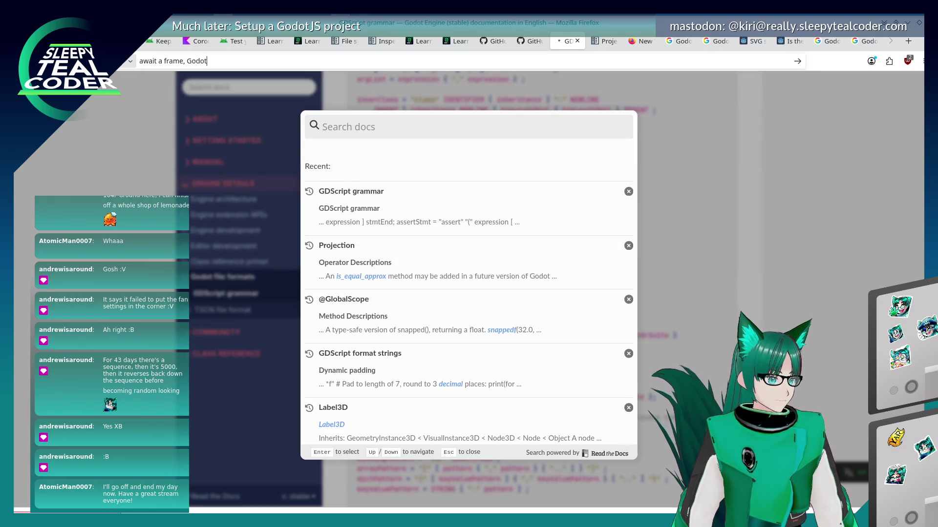
pyautogui.click(242, 181)
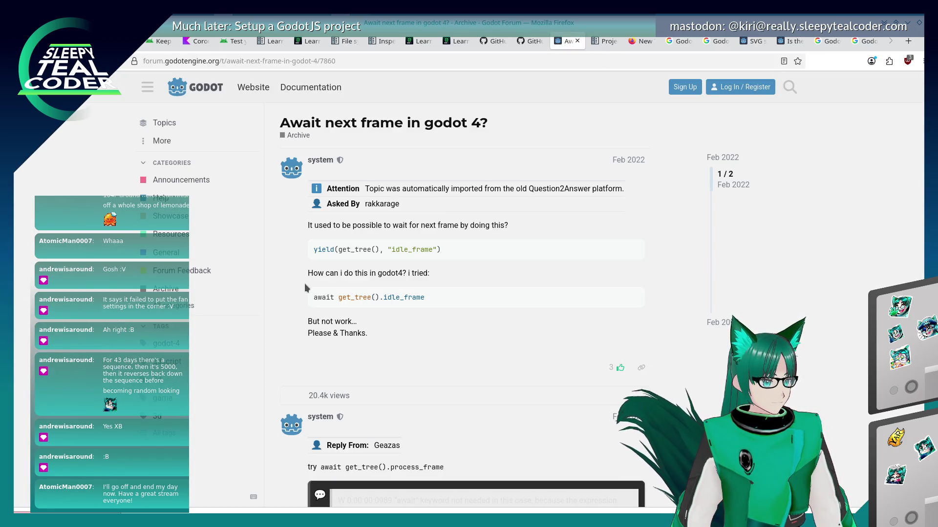
# - Read the thread's reply recommending await get_tree().process_frame
pyautogui.scroll(-4, 300, 260)
pyautogui.scroll(-6, 300, 259)
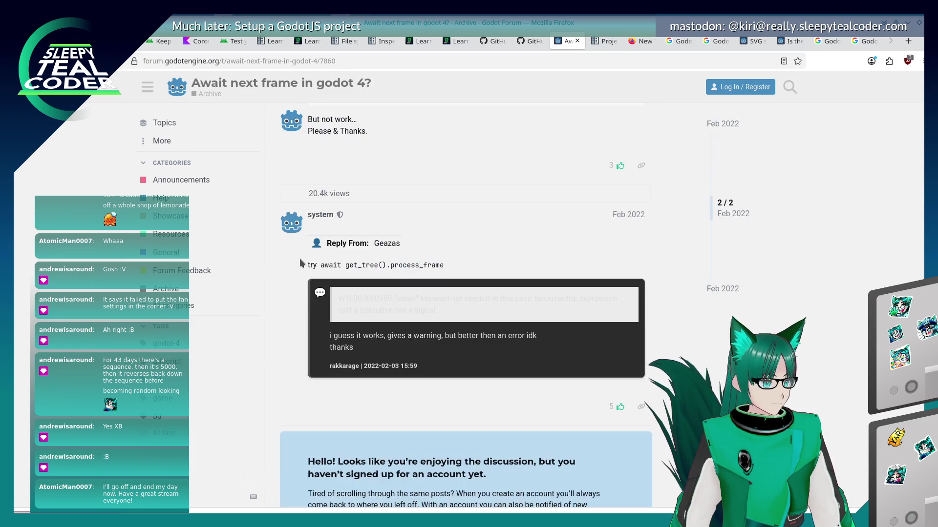
pyautogui.scroll(3, 300, 259)
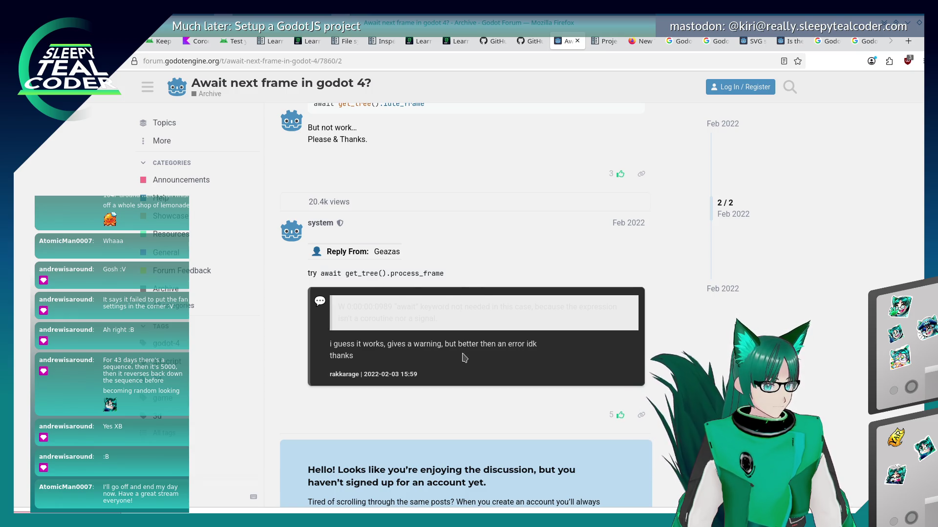
pyautogui.moveTo(465, 356); pyautogui.dragTo(471, 296)
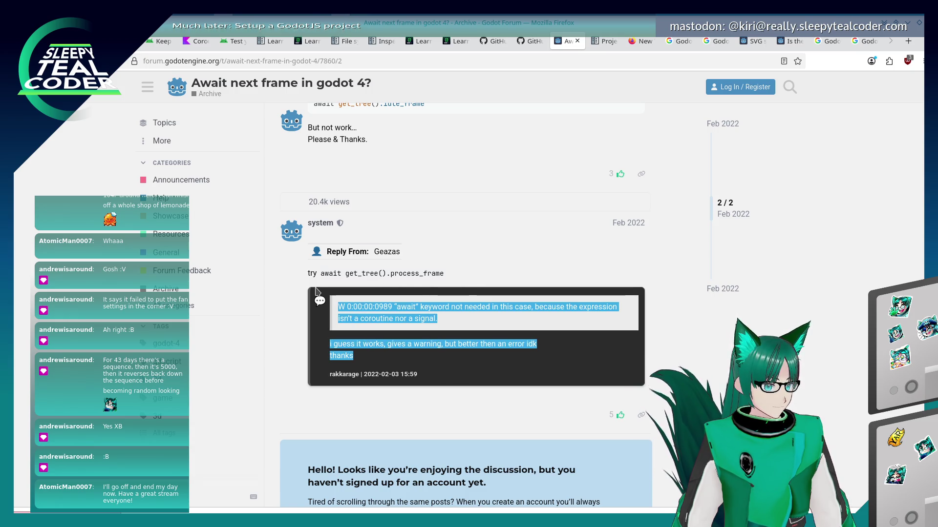
pyautogui.click(454, 362)
pyautogui.scroll(1, 453, 362)
pyautogui.scroll(3, 453, 360)
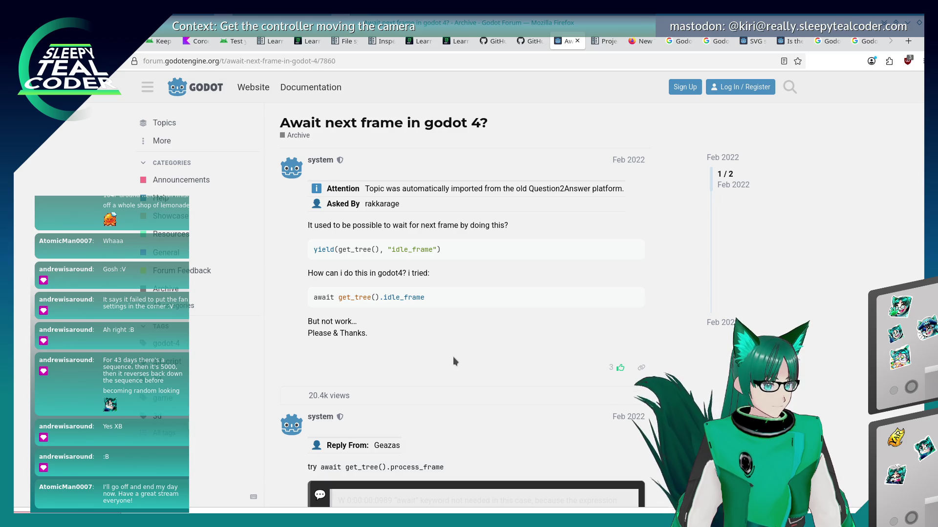
pyautogui.scroll(-5, 453, 356)
pyautogui.scroll(2, 454, 356)
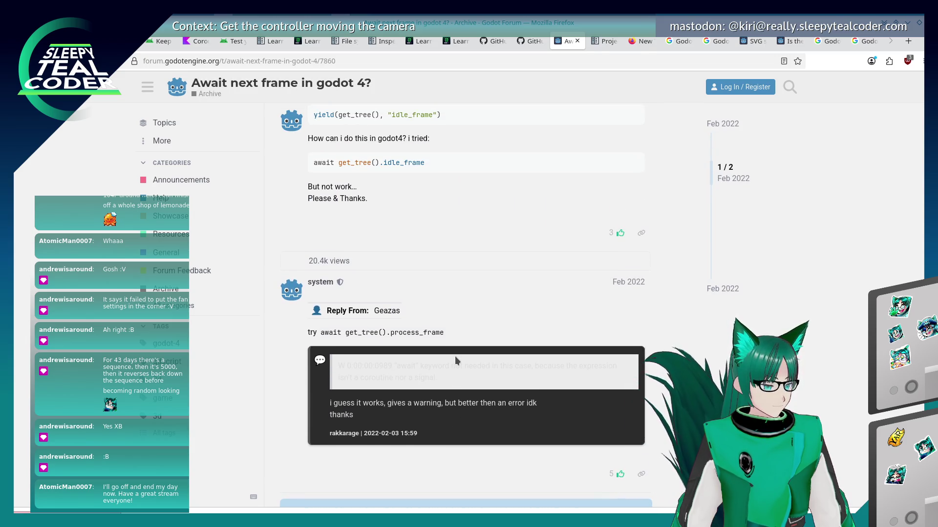
pyautogui.moveTo(464, 416)
pyautogui.mouseDown()
pyautogui.moveTo(393, 366)
pyautogui.moveTo(341, 351)
pyautogui.mouseUp()
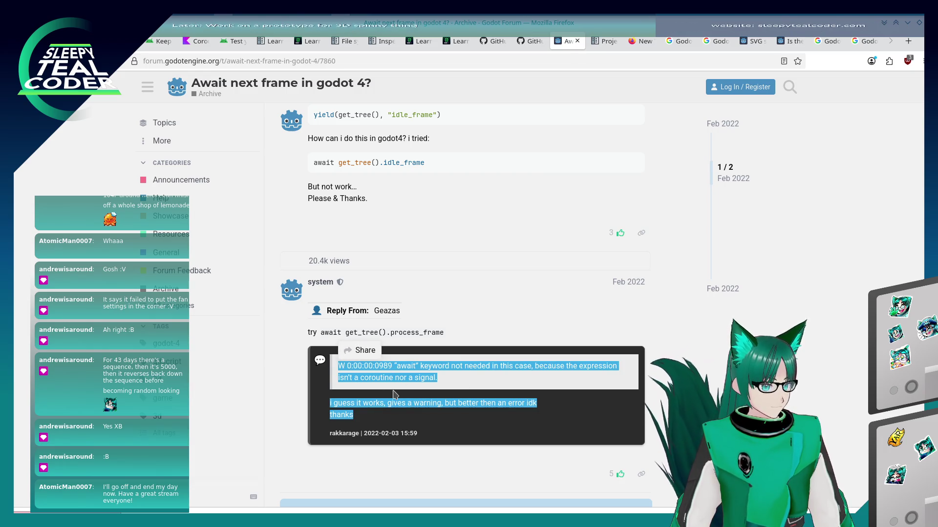
pyautogui.click(396, 413)
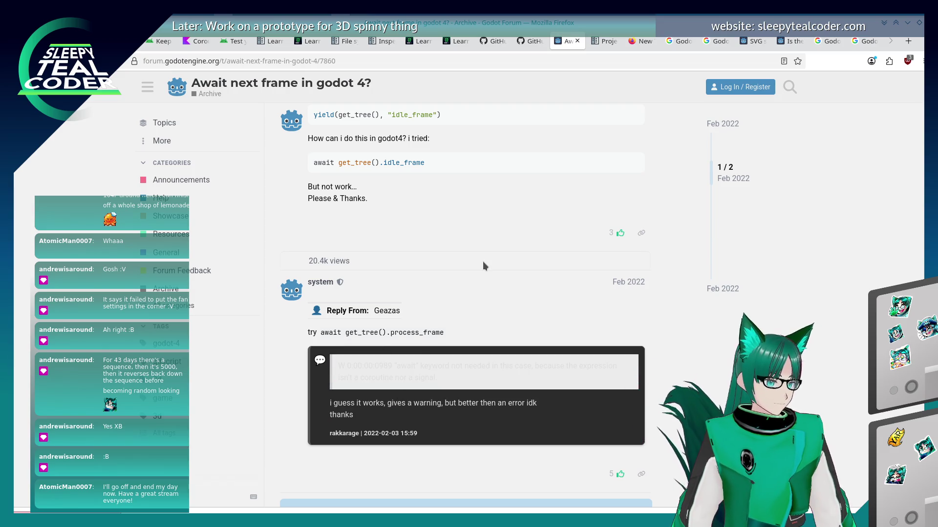
# - Replace await(1) on line 10 with get_tree().process_frame and save
pyautogui.hotkey('alt', 'Tab')
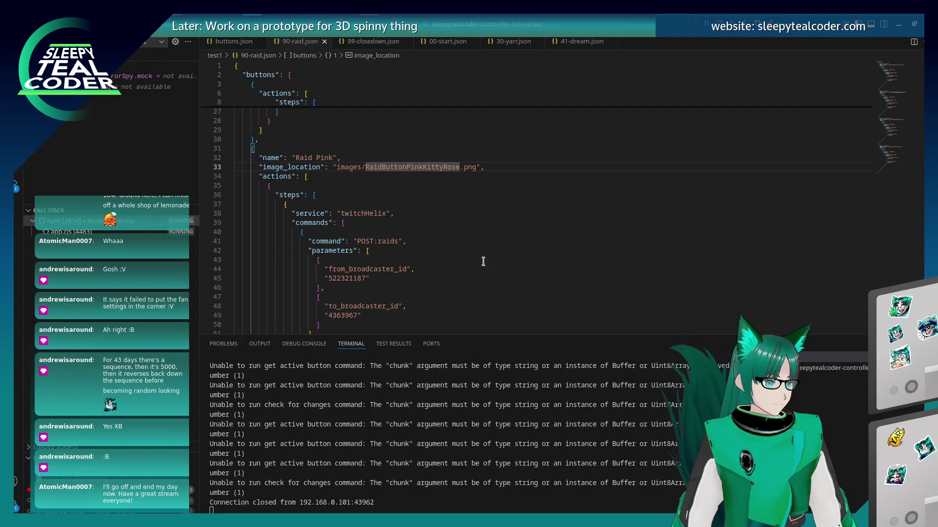
pyautogui.hotkey('alt', 'Tab')
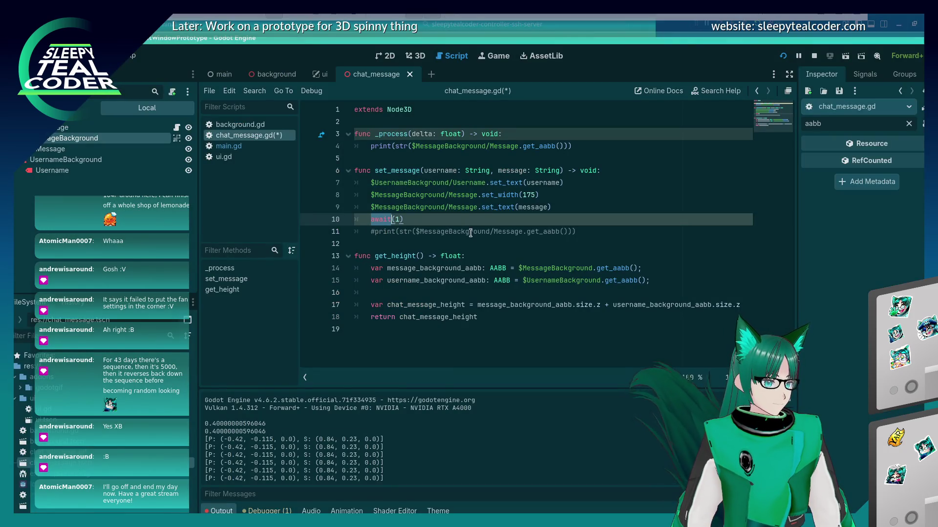
pyautogui.hotkey('shift', 'Home')
pyautogui.press('BackSpace')
pyautogui.press('Up')
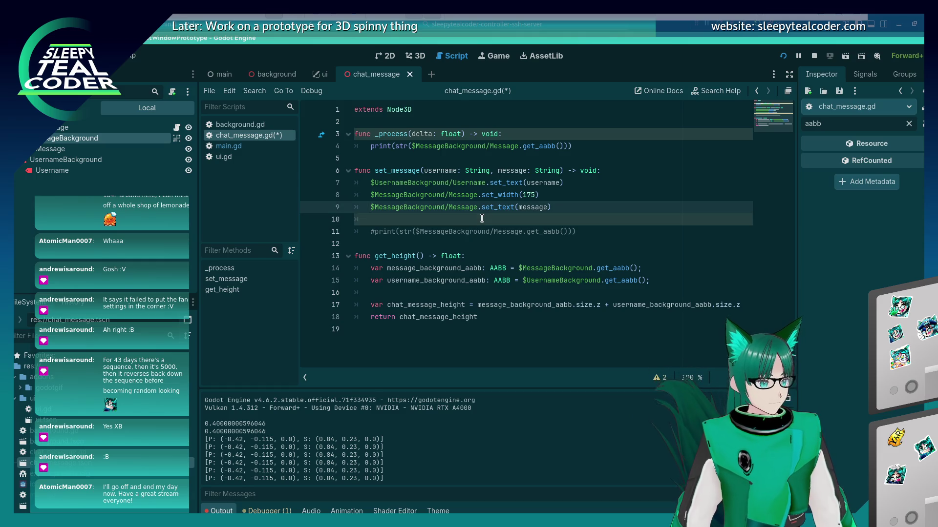
pyautogui.click(481, 219)
pyautogui.write('get_tree')
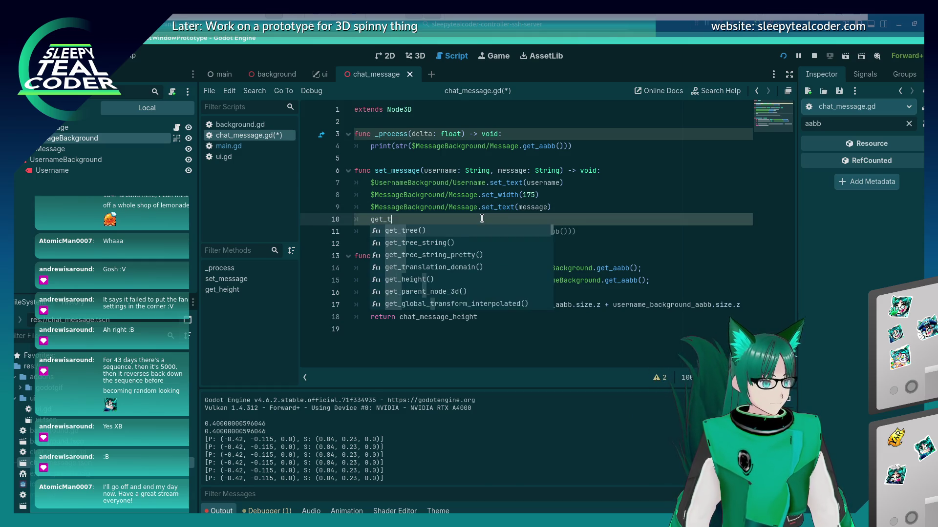
pyautogui.press('Return')
pyautogui.write('.proces')
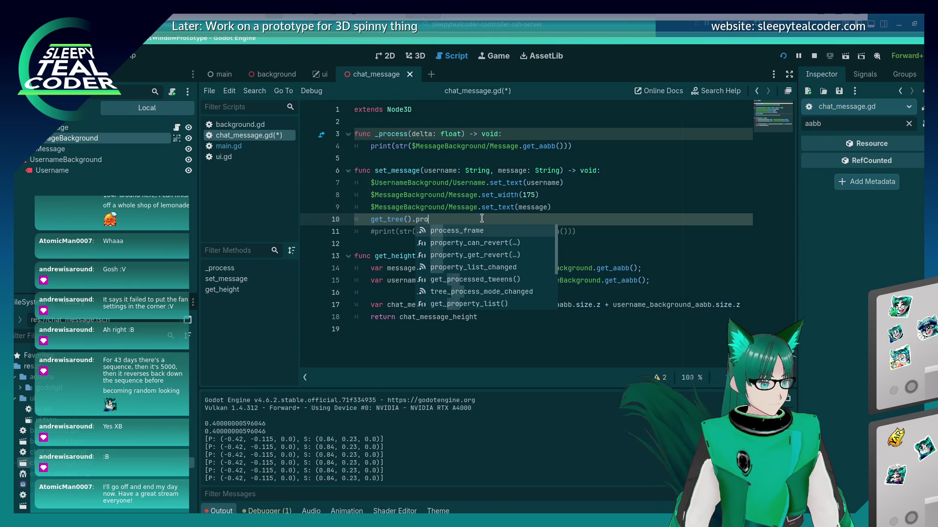
pyautogui.press('Return')
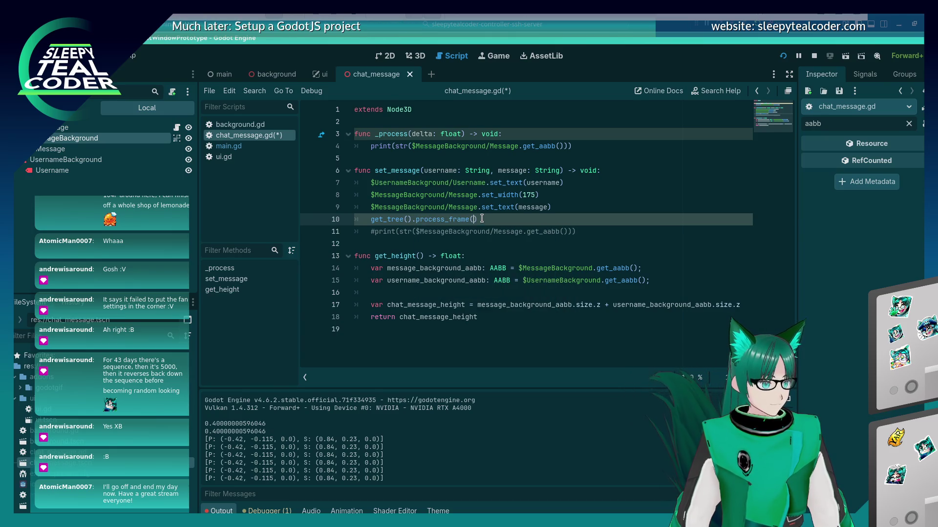
pyautogui.hotkey('ctrl', 's')
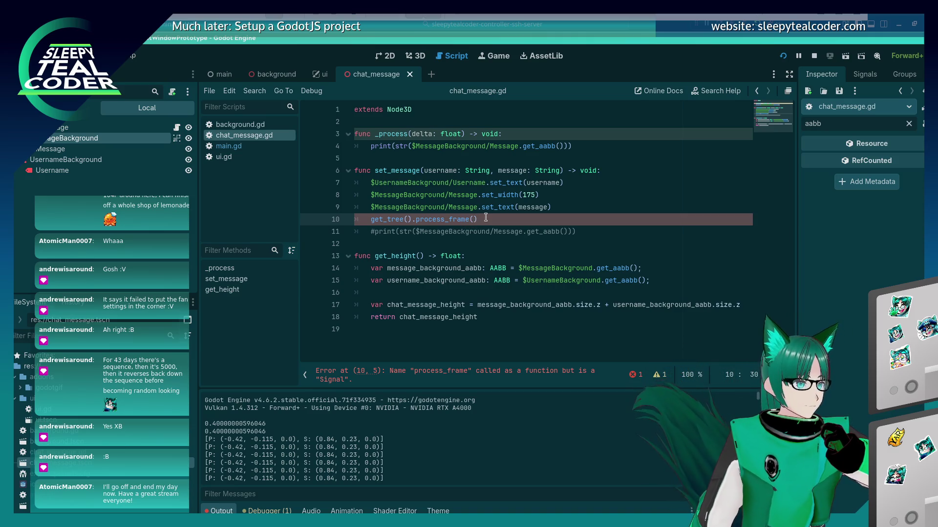
pyautogui.write('.')
# - Change that line to get_tree().process_frame.emit() and save again
pyautogui.press('BackSpace')
pyautogui.press('BackSpace')
pyautogui.press('BackSpace')
pyautogui.write('.emit')
pyautogui.press('Return')
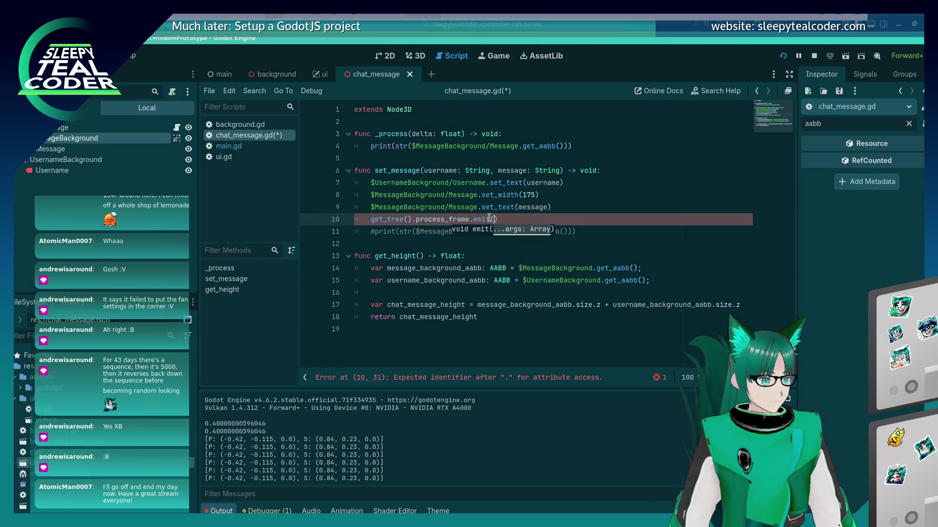
pyautogui.hotkey('ctrl', 's')
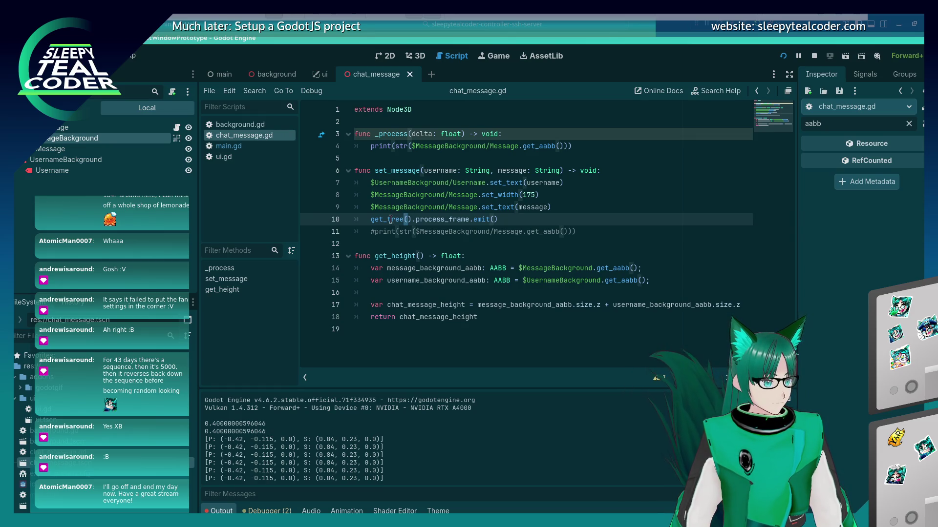
# - Move the message AABB print from _process to just below the emit call and save
pyautogui.moveTo(390, 220)
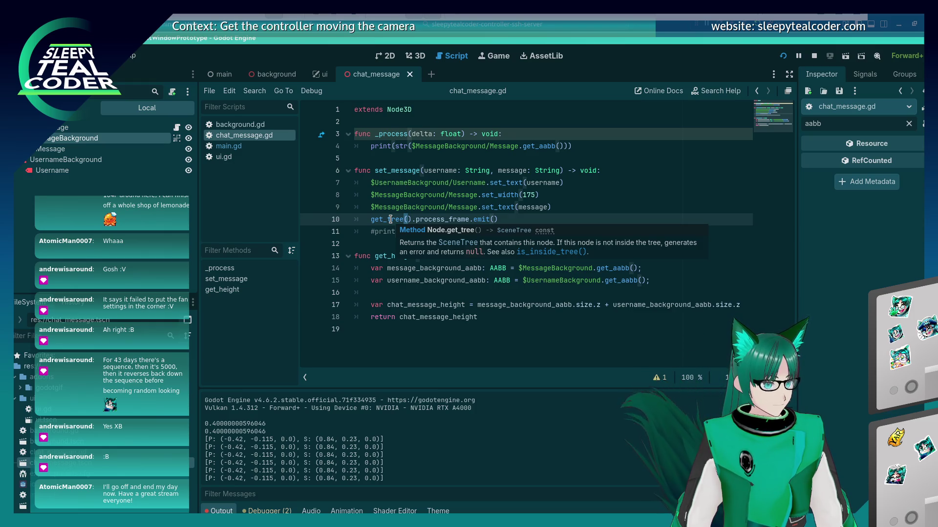
pyautogui.click(513, 146)
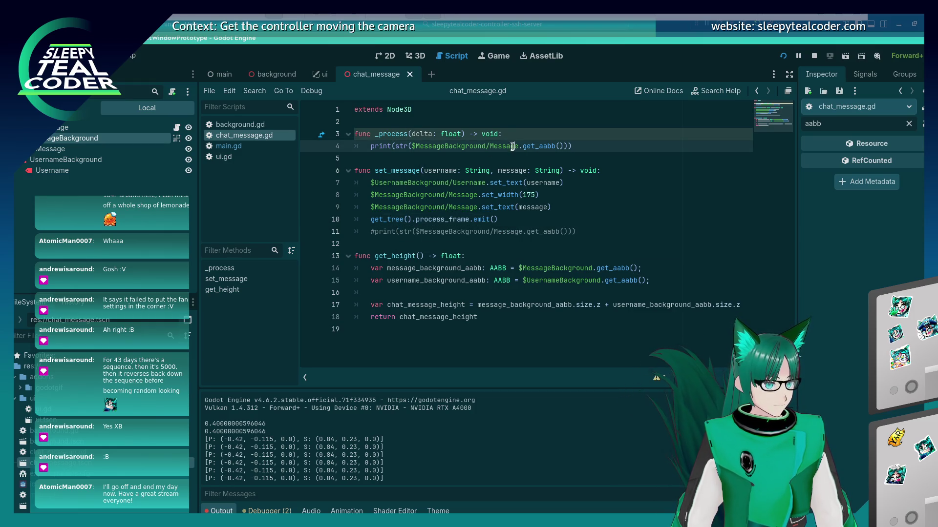
pyautogui.hotkey('shift', 'Home')
pyautogui.hotkey('ctrl', 'c')
pyautogui.press('BackSpace')
pyautogui.press('Down')
pyautogui.press('Down')
pyautogui.press('Down')
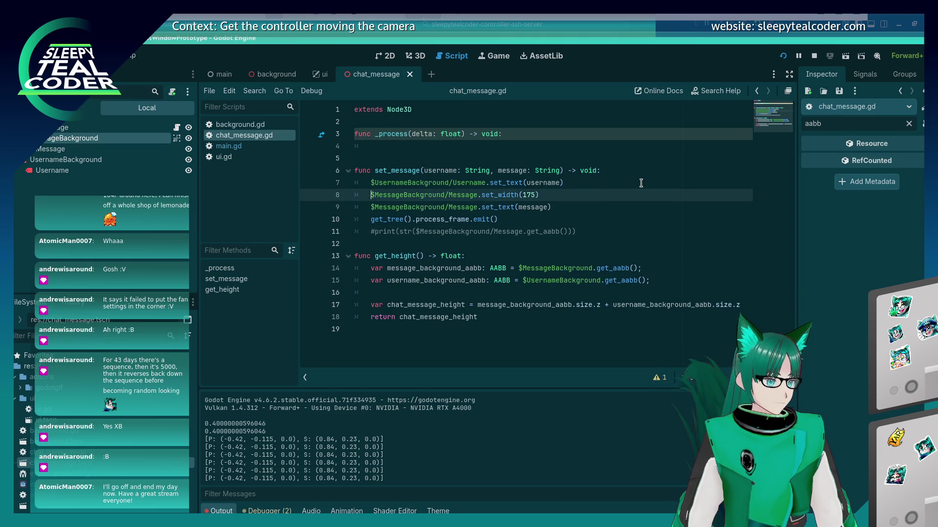
pyautogui.hotkey('ctrl', 'v')
pyautogui.press('Up')
pyautogui.press('Up')
pyautogui.press('Up')
pyautogui.press('Up')
pyautogui.press('Up')
pyautogui.hotkey('ctrl', 's')
# - Run the project, give _process a pass body, and resume with F12
pyautogui.click(784, 56)
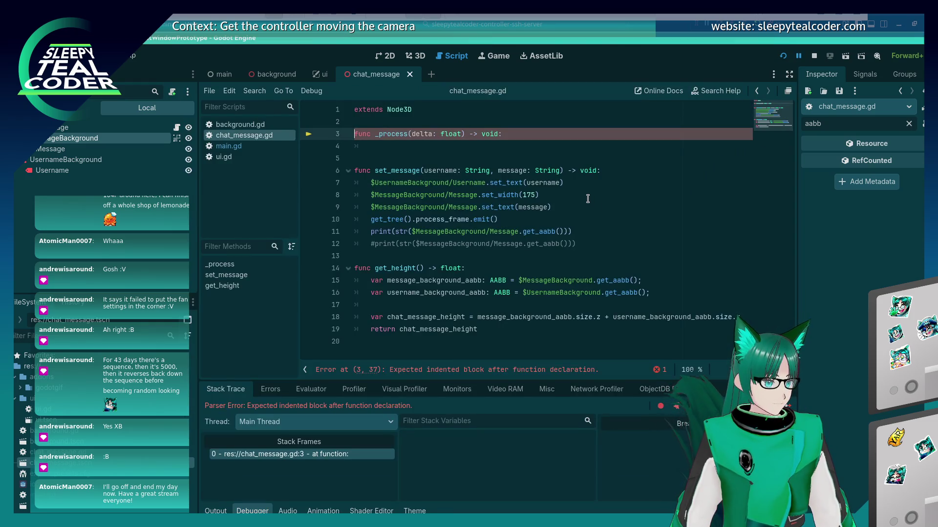
pyautogui.click(466, 143)
pyautogui.write('pass')
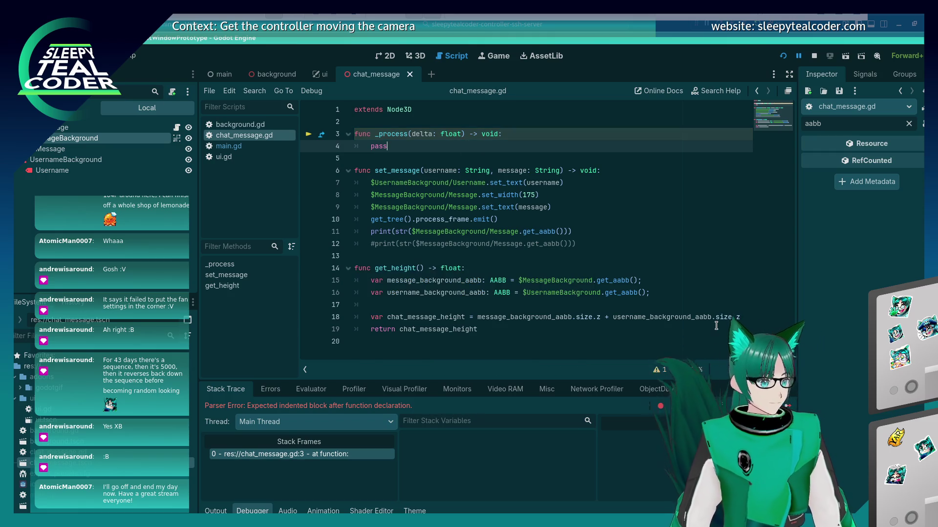
pyautogui.press('F12')
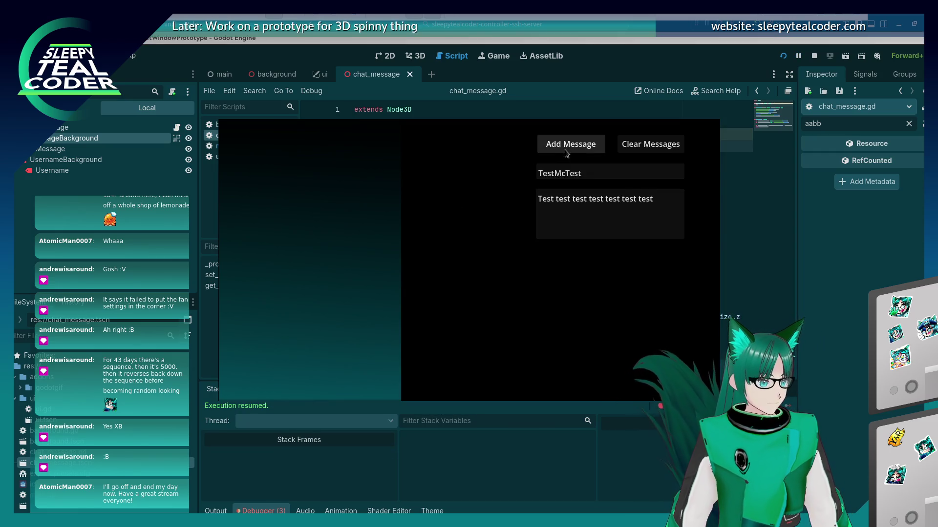
# - Add a test message in the running game and check the debugger's null-instance error
pyautogui.click(565, 150)
pyautogui.click(217, 511)
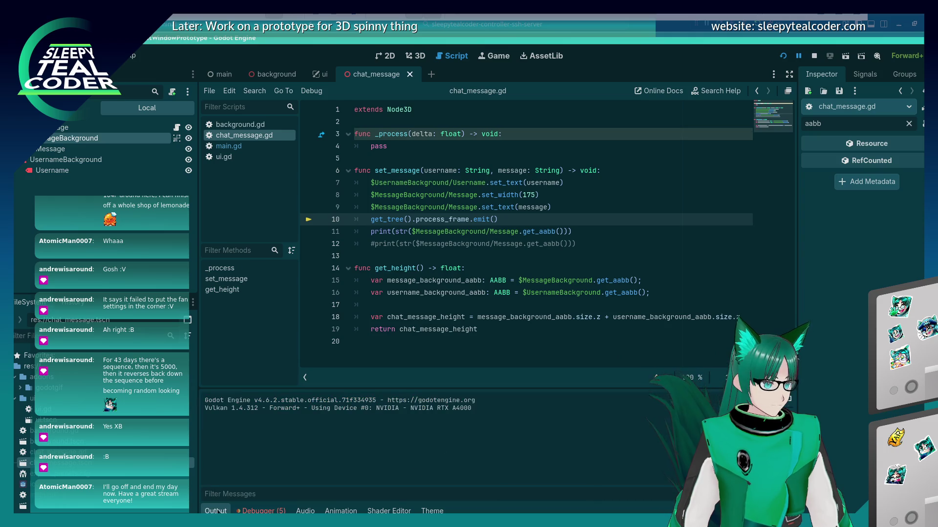
pyautogui.click(261, 511)
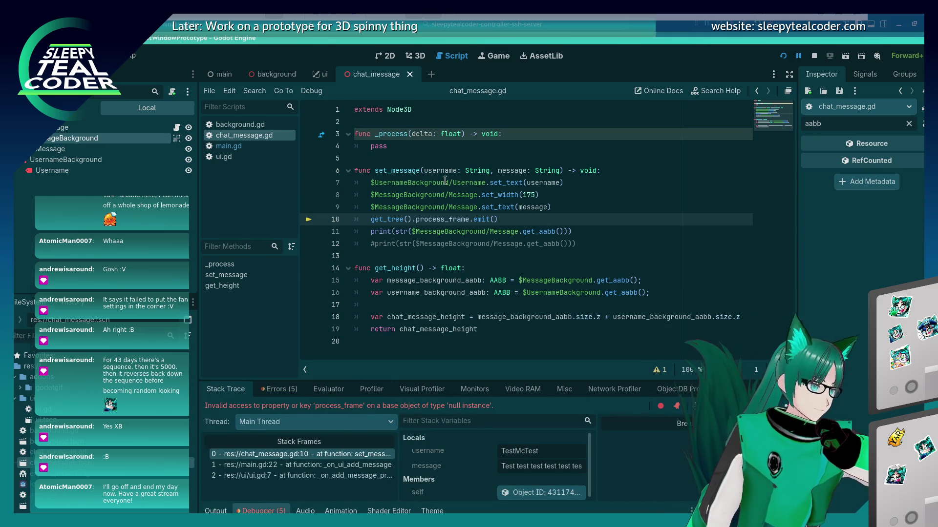
# - Delete the process_frame emit line from set_message
pyautogui.moveTo(387, 221)
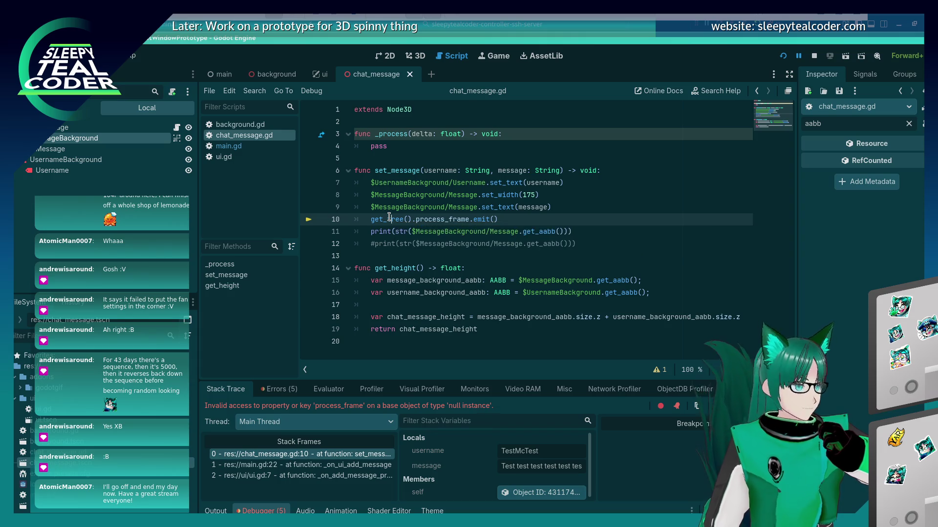
pyautogui.press('Up')
pyautogui.hotkey('shift', 'Home')
pyautogui.hotkey('shift', 'Home')
pyautogui.press('BackSpace')
pyautogui.press('BackSpace')
pyautogui.press('Up')
pyautogui.press('Up')
pyautogui.press('Up')
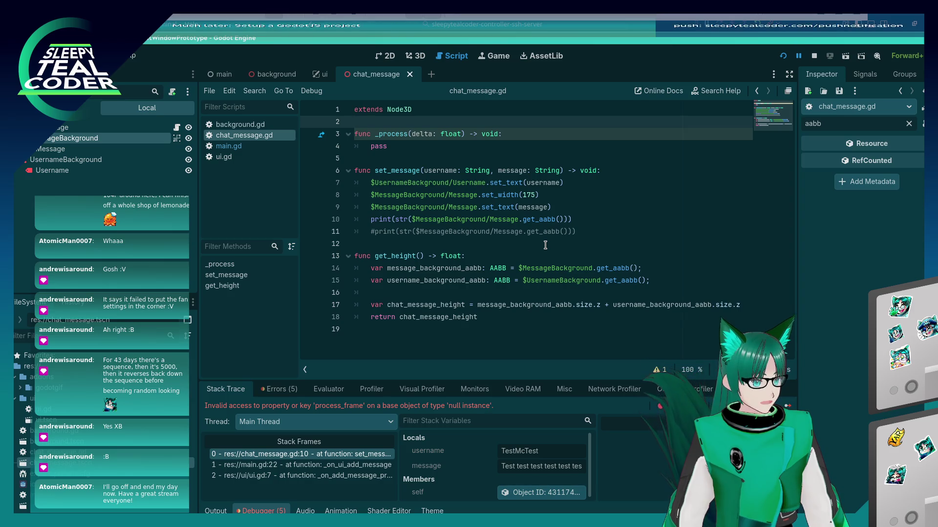
# - Declare var awaiting_resize = false at the top of the script and save
pyautogui.press('Return')
pyautogui.press('Return')
pyautogui.press('Up')
pyautogui.write('var ')
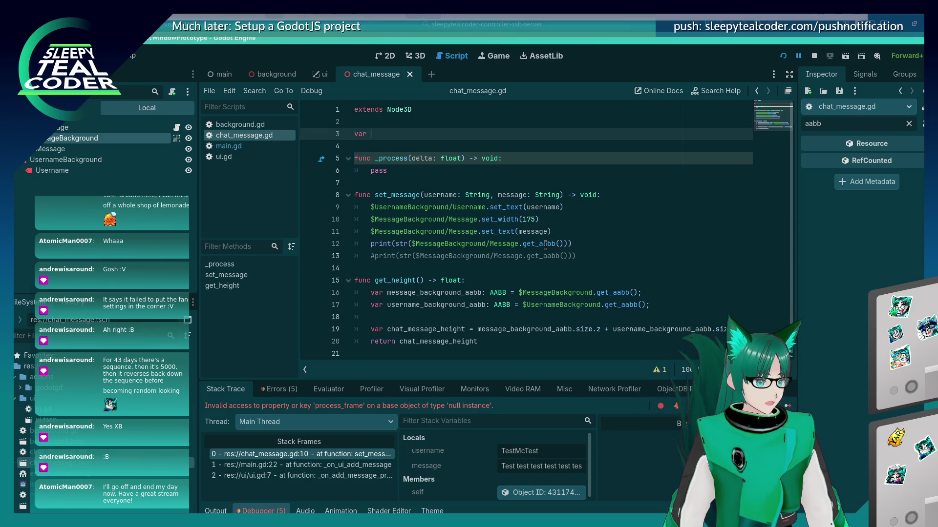
pyautogui.write('awaiting')
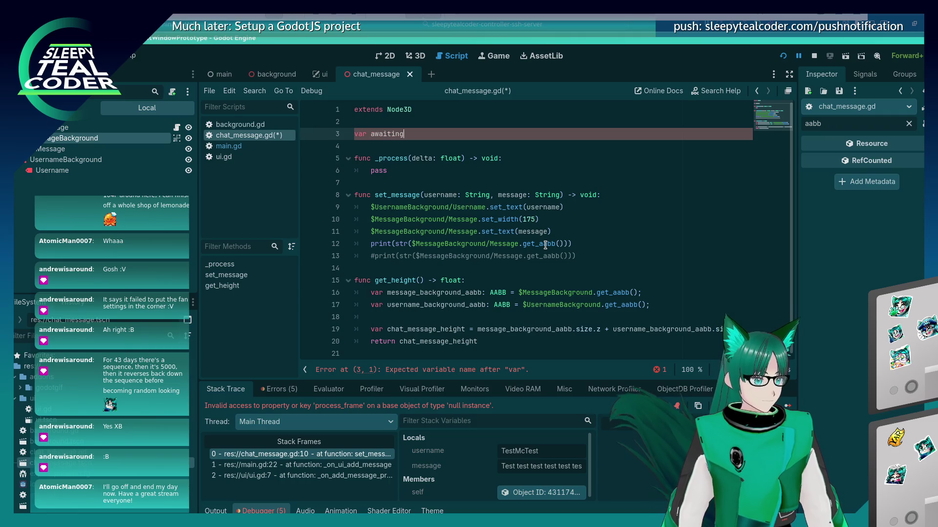
pyautogui.write('esiz')
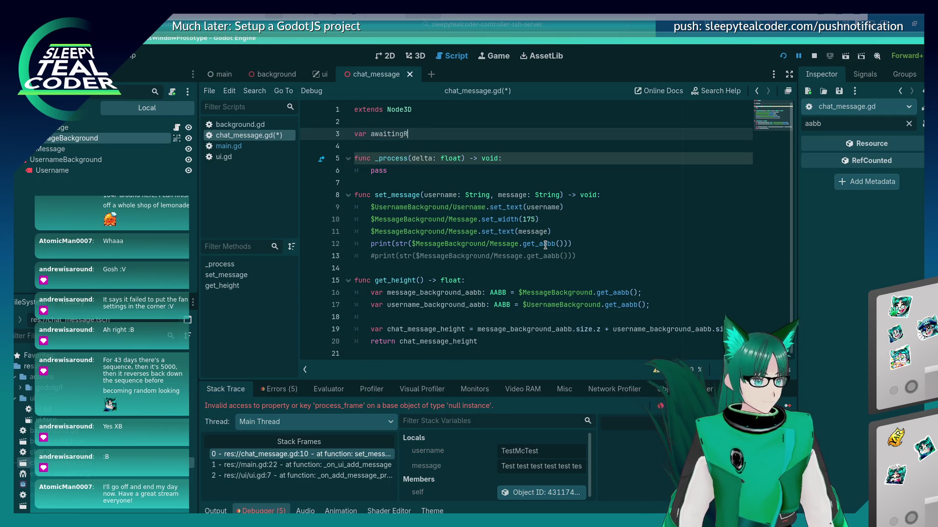
pyautogui.write('size = false')
pyautogui.hotkey('ctrl', 's')
# - Replace the print in set_message with awaiting_resize = true
pyautogui.click(585, 242)
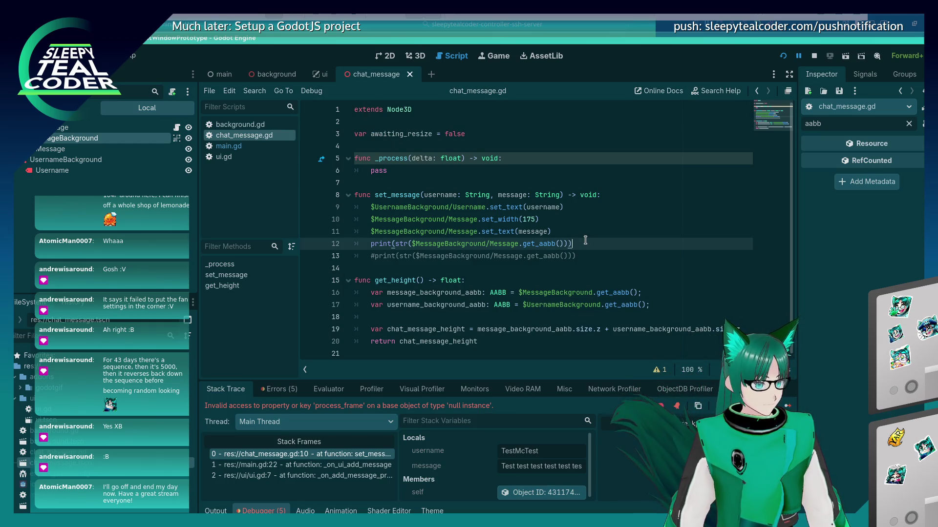
pyautogui.hotkey('shift', 'Home')
pyautogui.write('awaiting_resize')
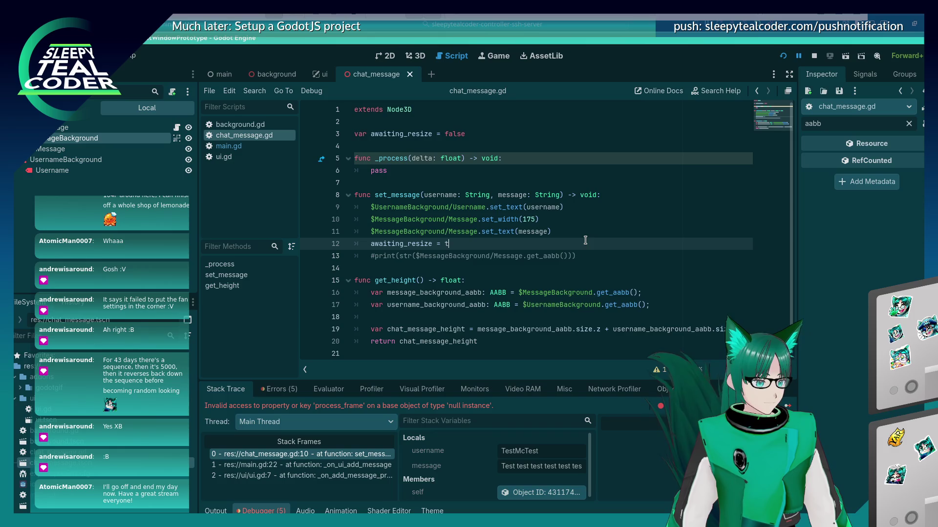
pyautogui.press('BackSpace')
pyautogui.write('true')
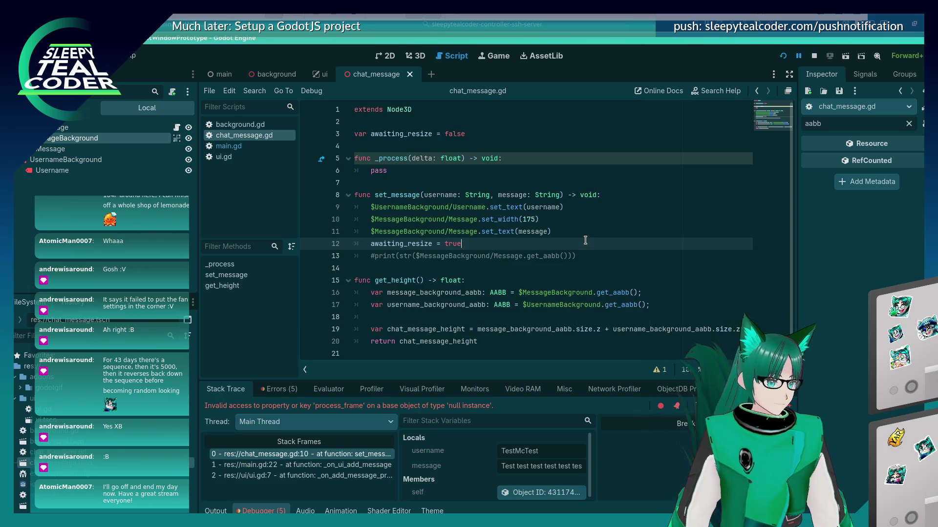
# - Add an 'if awaiting_resize:' check in _process and rename delta to _delta
pyautogui.click(542, 161)
pyautogui.press('Return')
pyautogui.write('if')
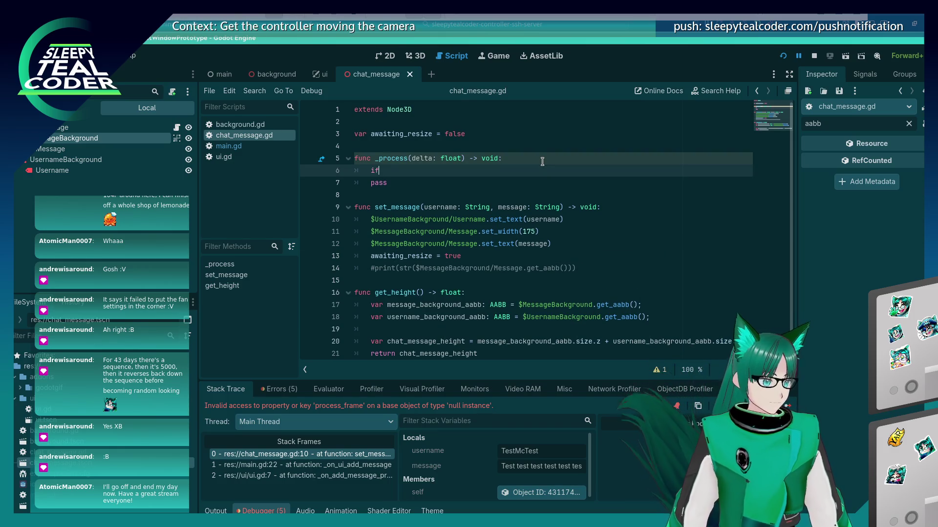
pyautogui.write(' (awaiting_resize)')
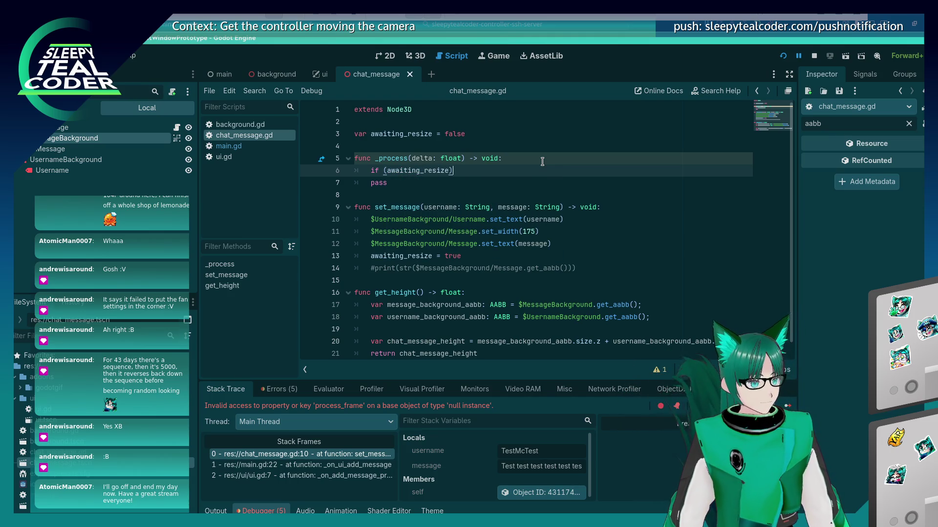
pyautogui.press('Up')
pyautogui.write('_')
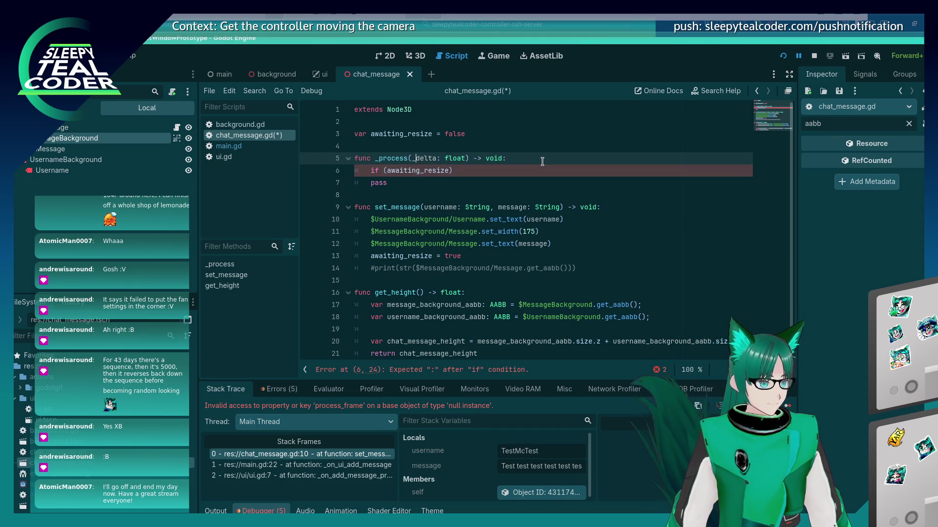
pyautogui.press('Down')
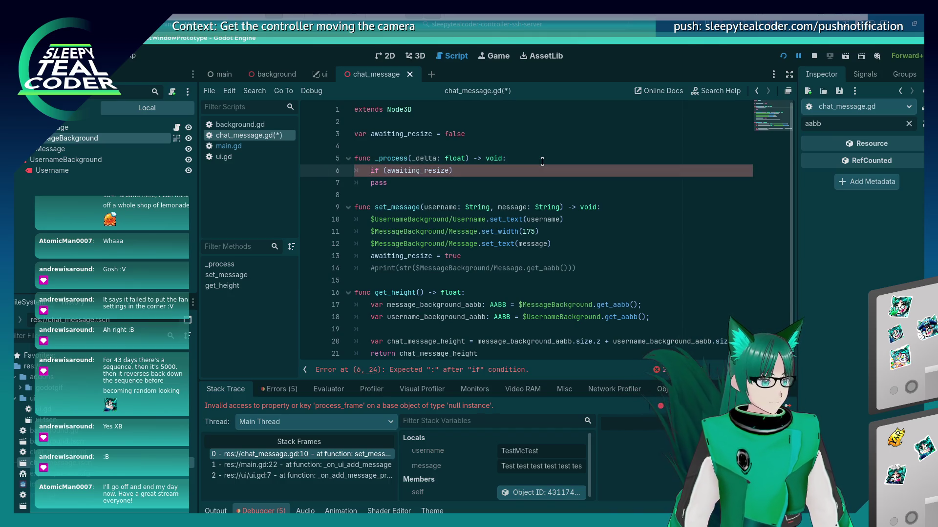
pyautogui.press('BackSpace')
pyautogui.press('End')
pyautogui.press('BackSpace')
pyautogui.write(':')
# - Set awaiting_resize = false inside the if block, remove the leftover pass, and save
pyautogui.press('Return')
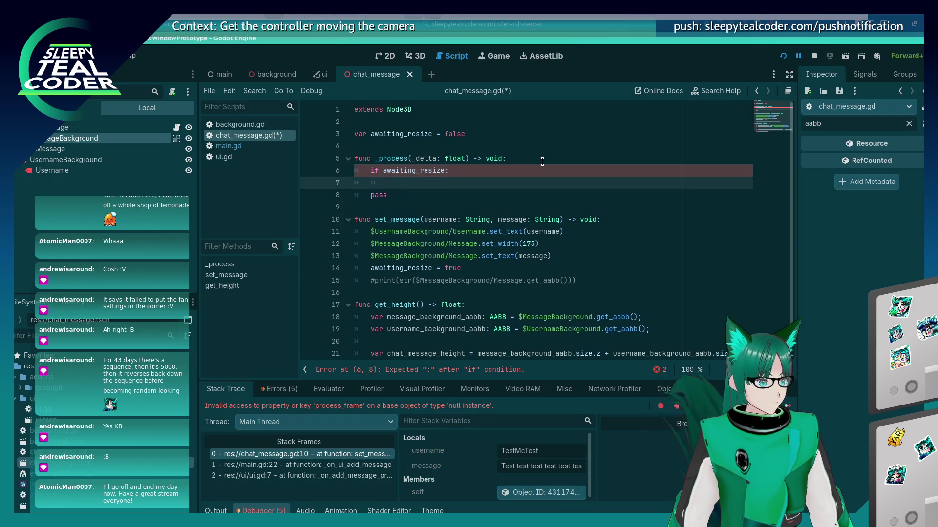
pyautogui.write('awaiting_resize')
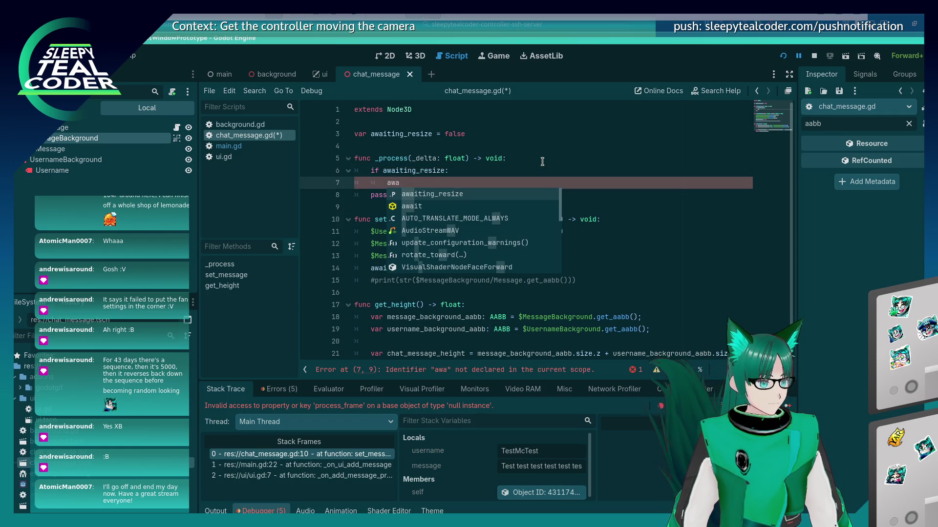
pyautogui.press('Return')
pyautogui.write('= false')
pyautogui.press('Down')
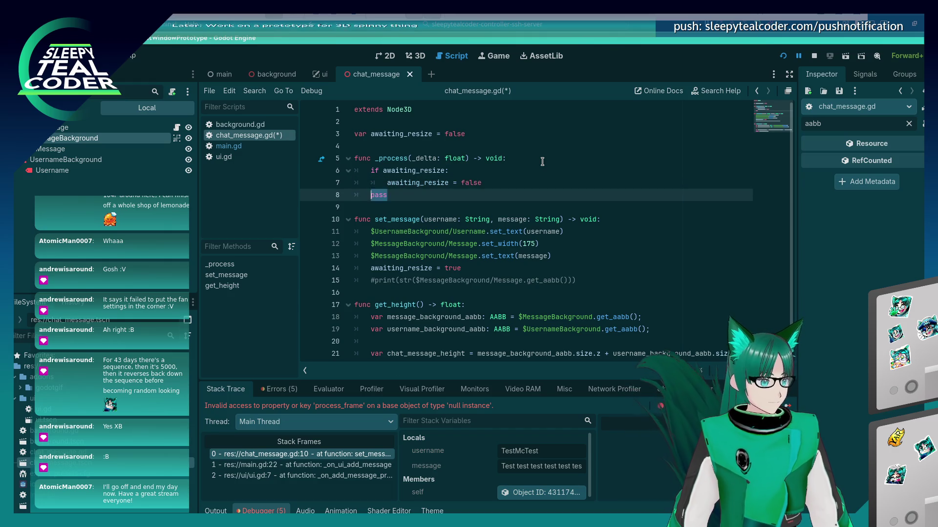
pyautogui.hotkey('ctrl', 'shift', 'k')
pyautogui.press('Up')
pyautogui.press('Down')
pyautogui.press('End')
pyautogui.press('Return')
pyautogui.hotkey('ctrl', 's')
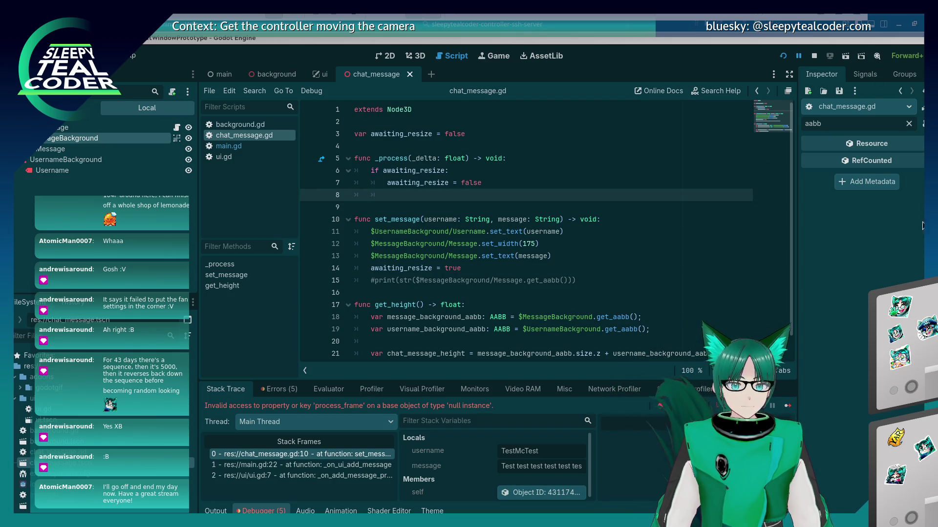
pyautogui.click(508, 193)
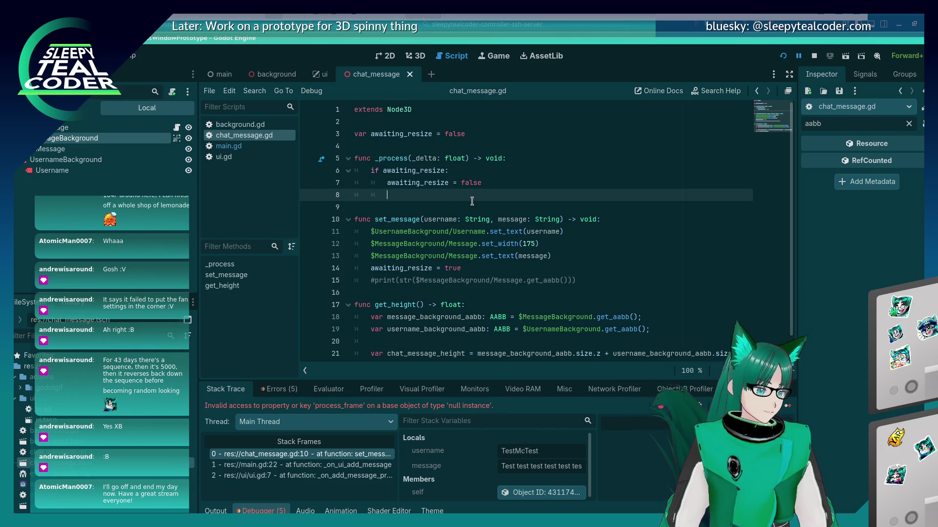
# - Declare message_aabb in _process as $MessageBackground/Message.get_aabb() and save
pyautogui.write('var message =')
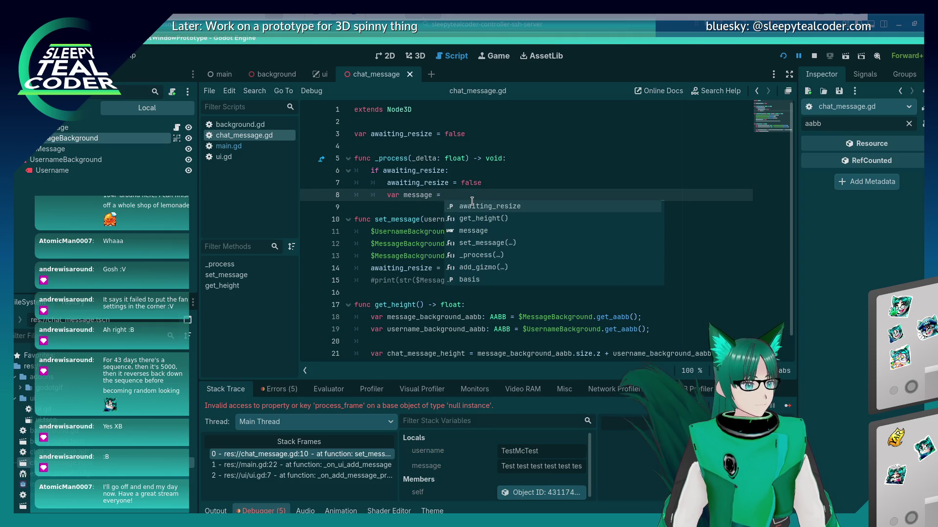
pyautogui.press('BackSpace')
pyautogui.press('BackSpace')
pyautogui.press('BackSpace')
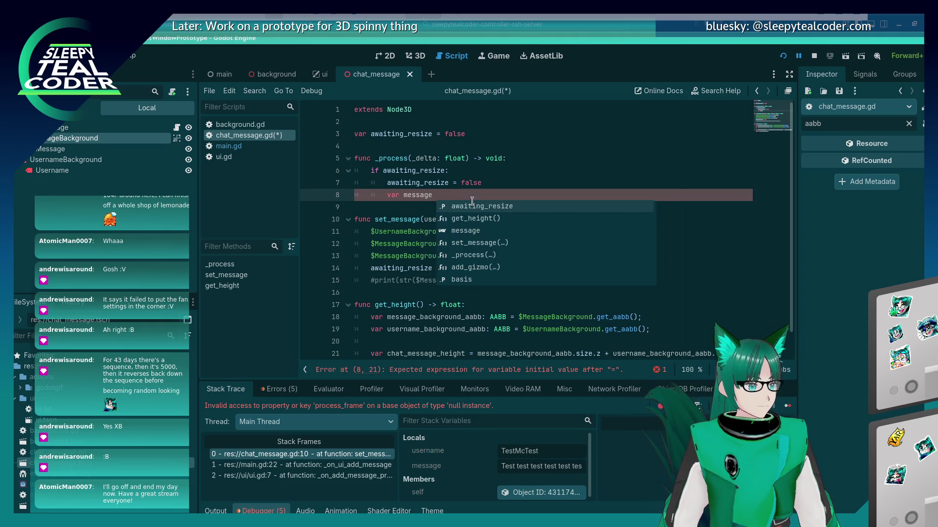
pyautogui.write('_aabb =')
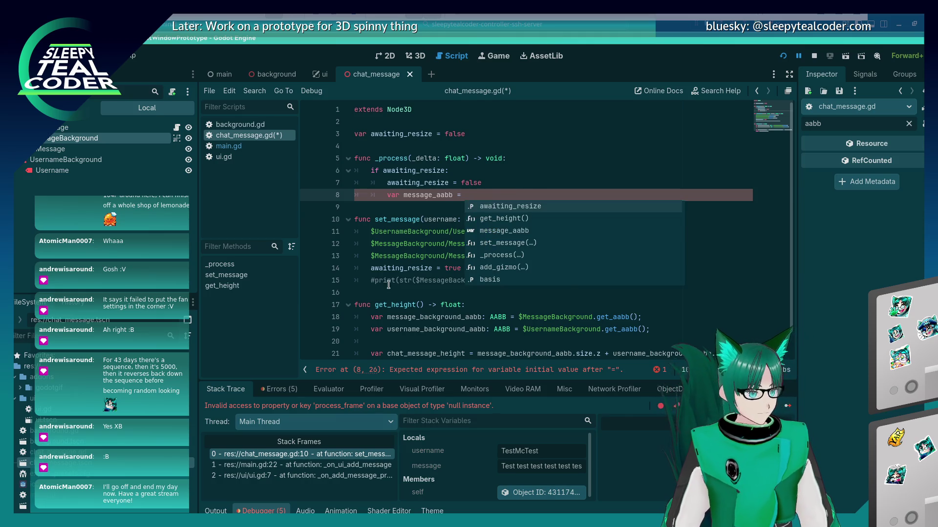
pyautogui.click(389, 281)
pyautogui.moveTo(416, 281); pyautogui.dragTo(566, 281)
pyautogui.hotkey('ctrl', 'c')
pyautogui.click(529, 194)
pyautogui.hotkey('ctrl', 'v')
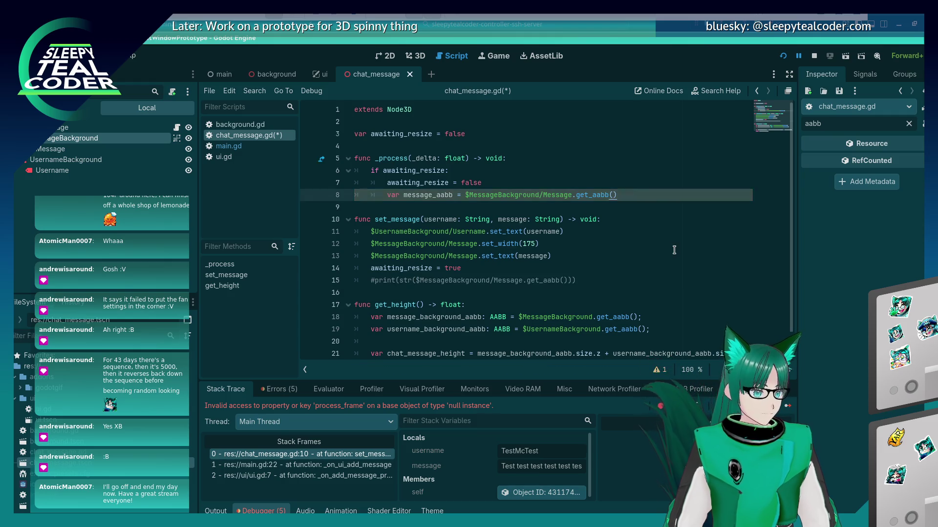
pyautogui.press('Return')
pyautogui.hotkey('ctrl', 's')
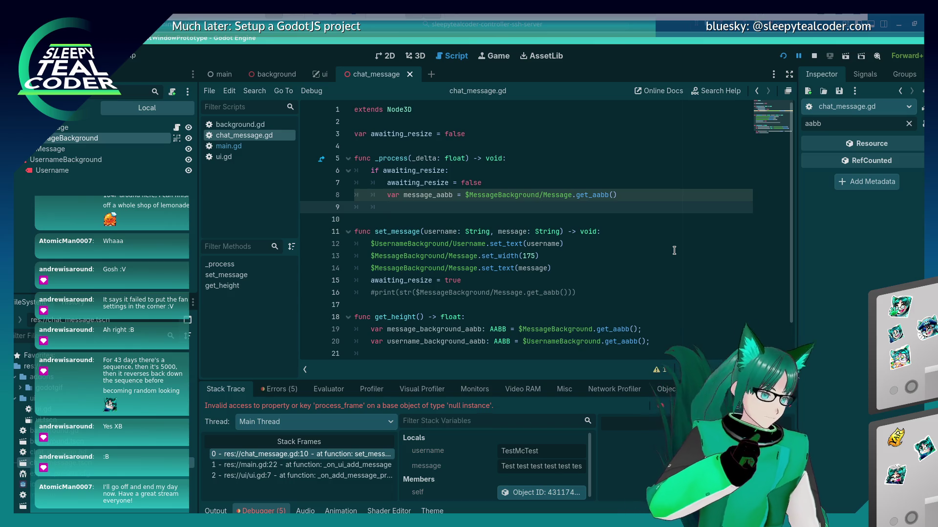
# - Add print(str(message_aabb)), type the variable as AABB, and run the game with F5
pyautogui.write('print(st')
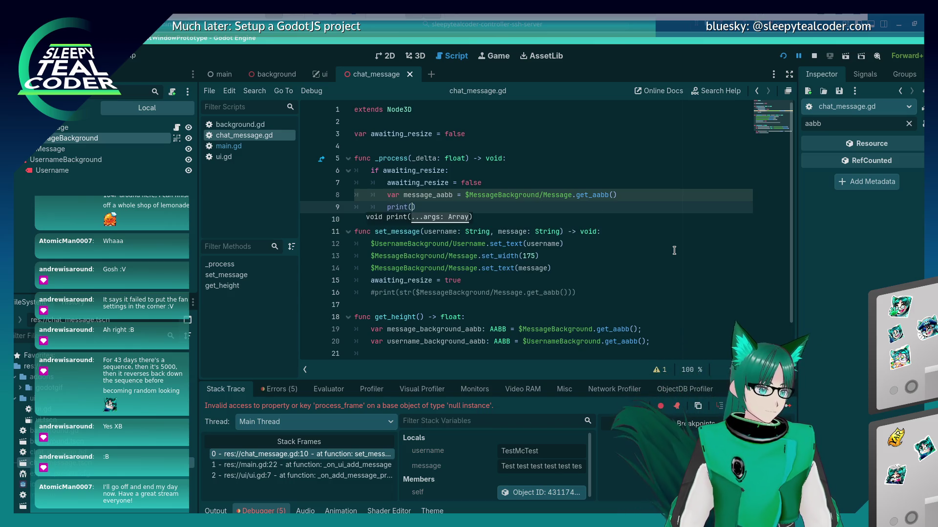
pyautogui.write('r(message_aabb')
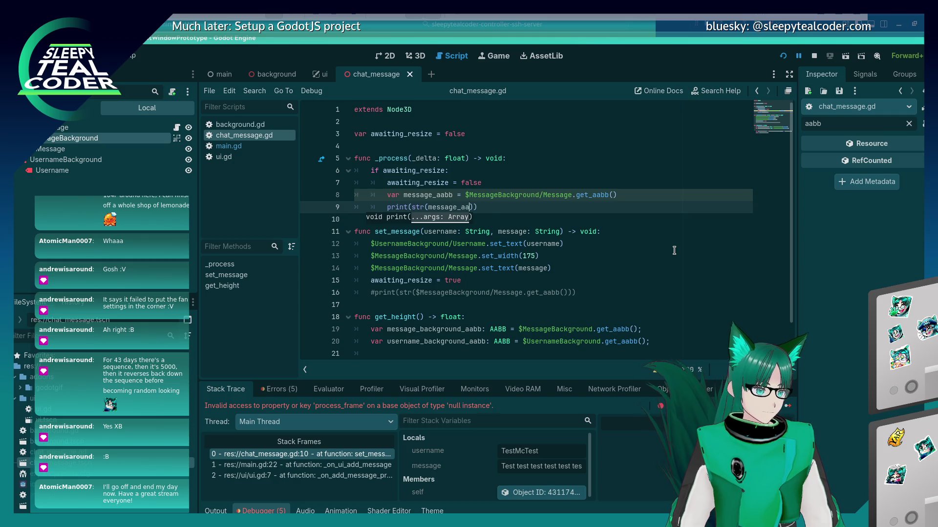
pyautogui.press('Up')
pyautogui.write(': AABB')
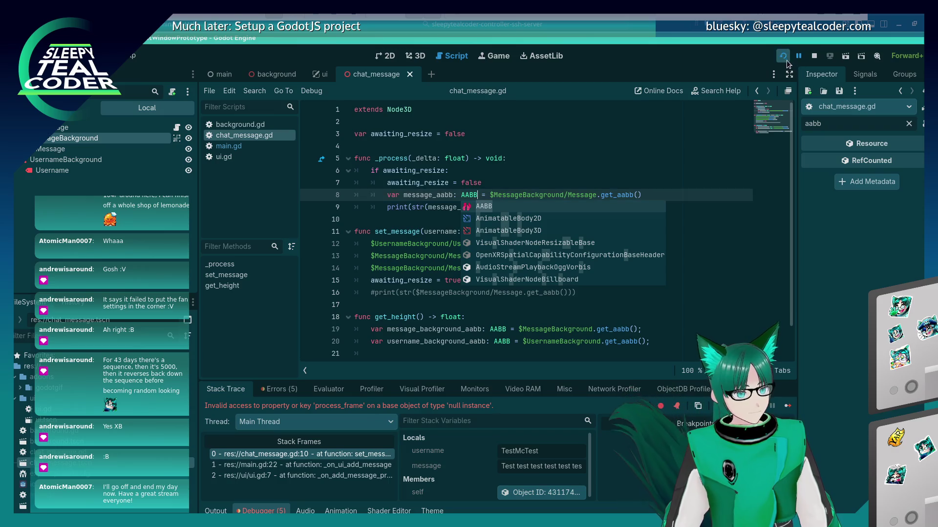
pyautogui.press('F5')
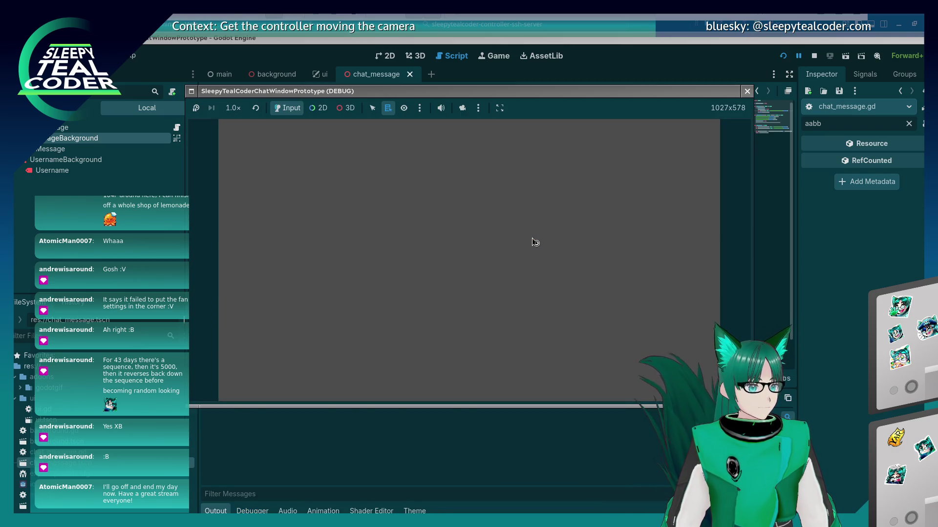
# - Add four default test messages in the running game, then check the editor
pyautogui.click(566, 148)
pyautogui.click(566, 148)
pyautogui.click(566, 148)
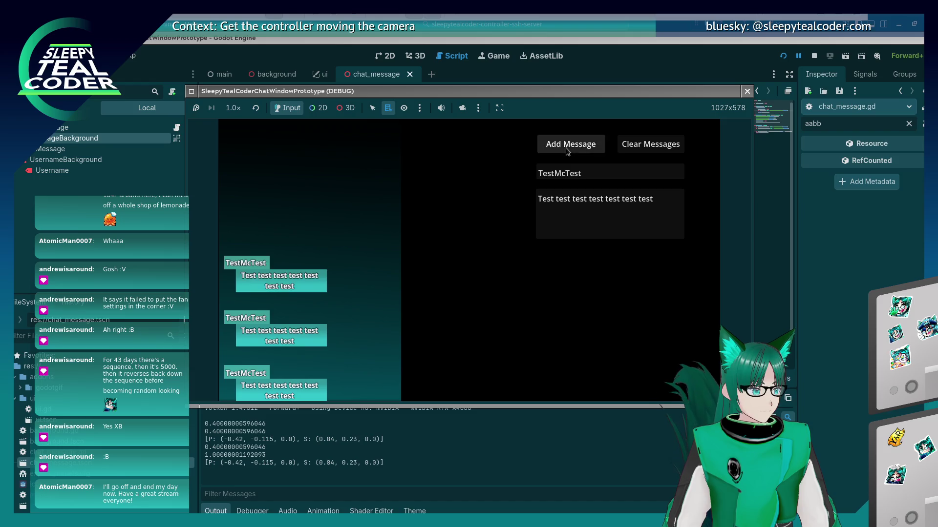
pyautogui.click(567, 148)
pyautogui.click(566, 148)
pyautogui.click(566, 148)
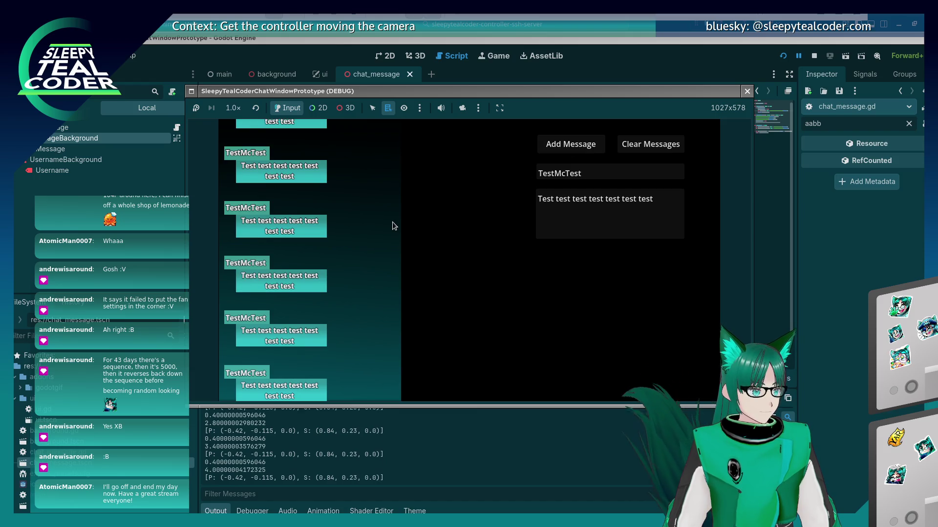
pyautogui.click(319, 448)
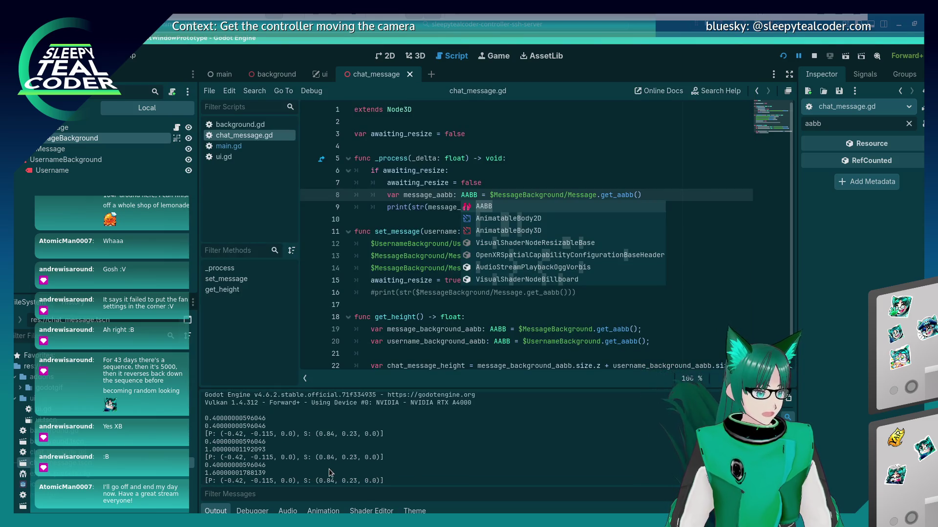
pyautogui.hotkey('alt', 'Tab')
# - Replace the message with the long 'Aaaa… Bbbb… CCCC…' text, add it twice, and return to the script
pyautogui.moveTo(650, 202); pyautogui.dragTo(508, 195)
pyautogui.write('Aaaaaaaaaaaaaaaaaaaaaaaaaaaa B')
pyautogui.write('bbbbbbbbbbbbbbbbbbbbbbbbbb C')
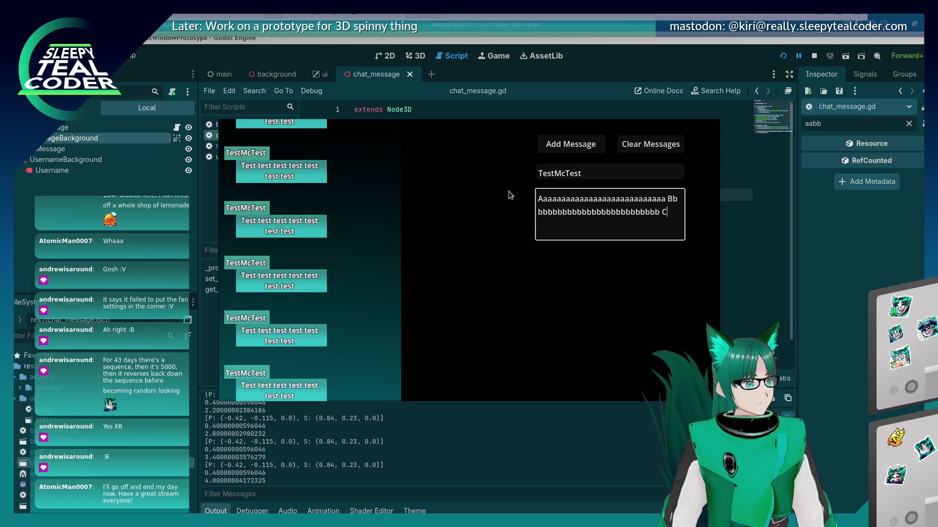
pyautogui.write('CCCCCCCCCCCCCCCCCCCCCCCCc')
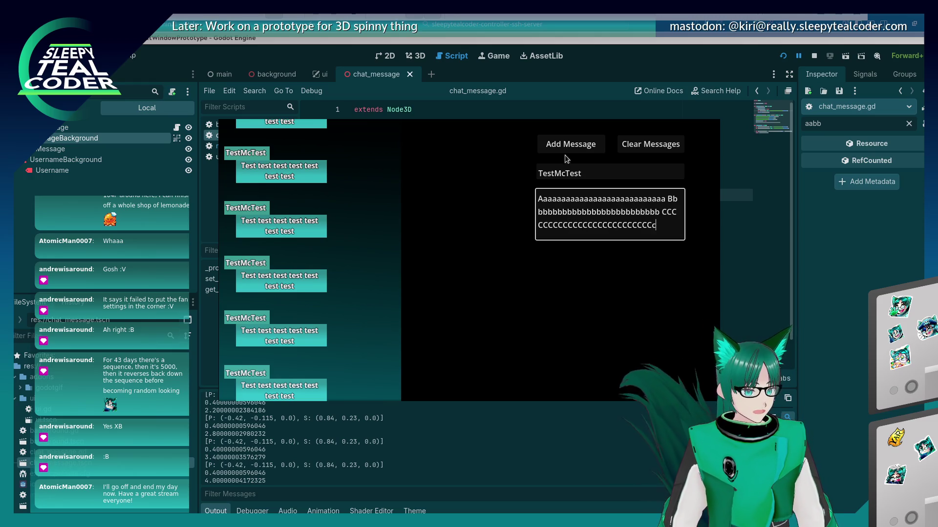
pyautogui.click(566, 146)
pyautogui.click(449, 430)
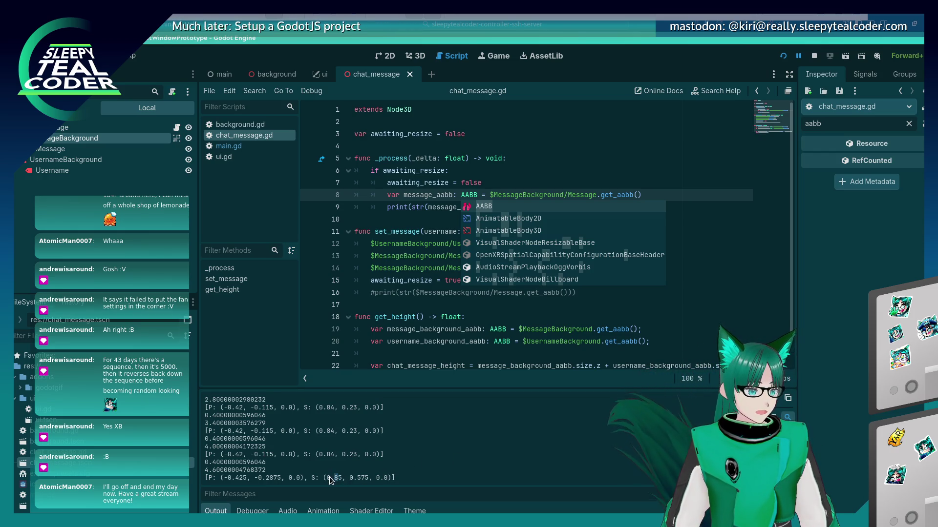
pyautogui.click(380, 158)
# - Add line 10 '$MessageBackground.set_size(message_aabb.size)' below the print statement
pyautogui.click(487, 216)
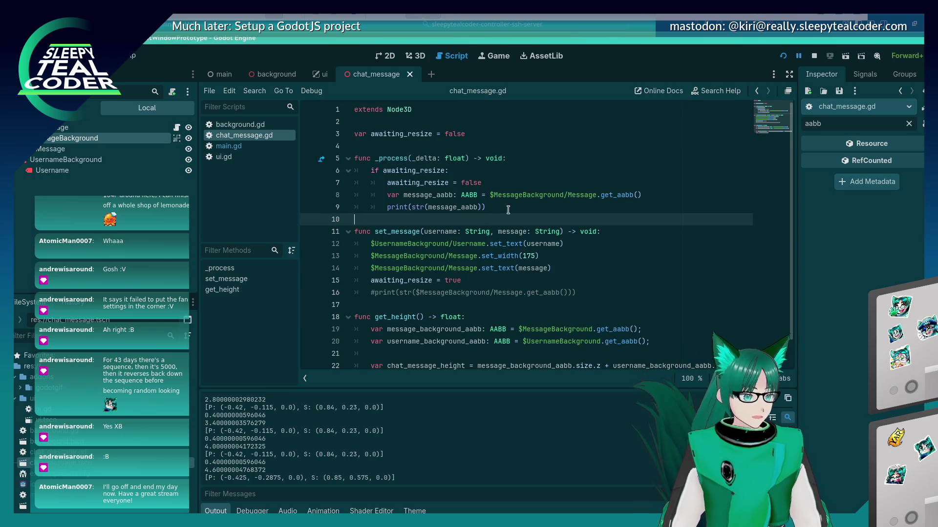
pyautogui.click(640, 201)
pyautogui.press('Return')
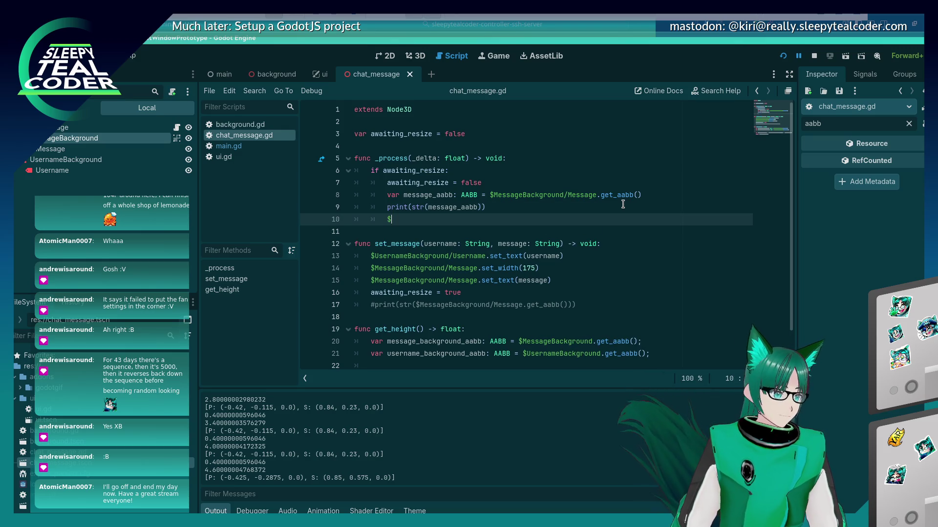
pyautogui.write('Mess')
pyautogui.press('Return')
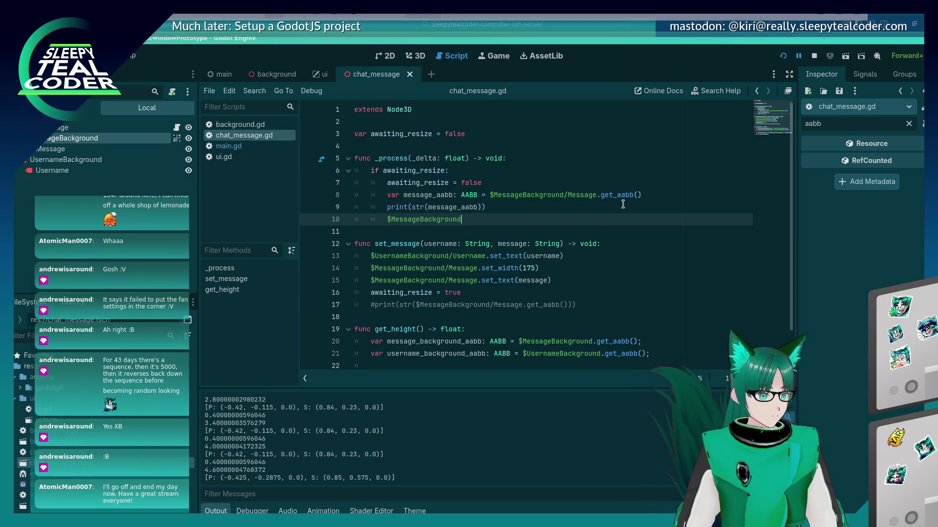
pyautogui.write('.set_size')
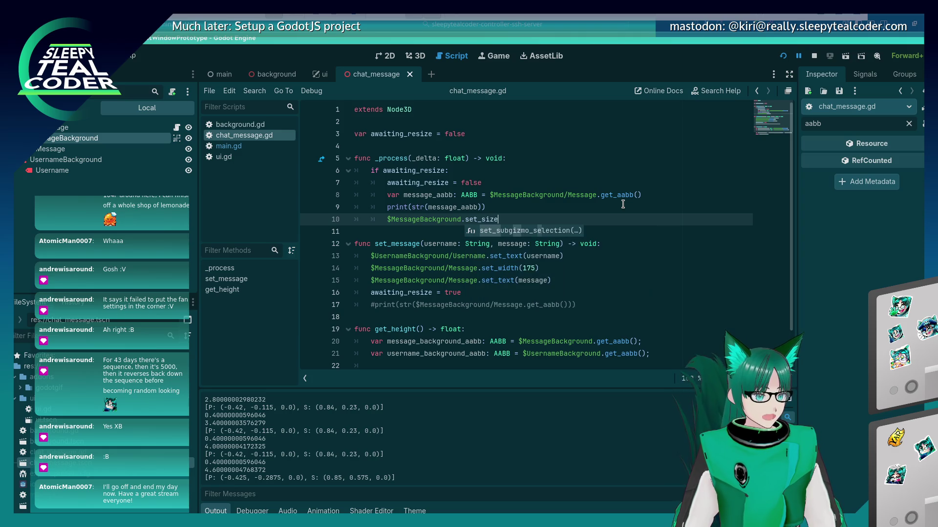
pyautogui.press('BackSpace')
pyautogui.press('BackSpace')
pyautogui.press('BackSpace')
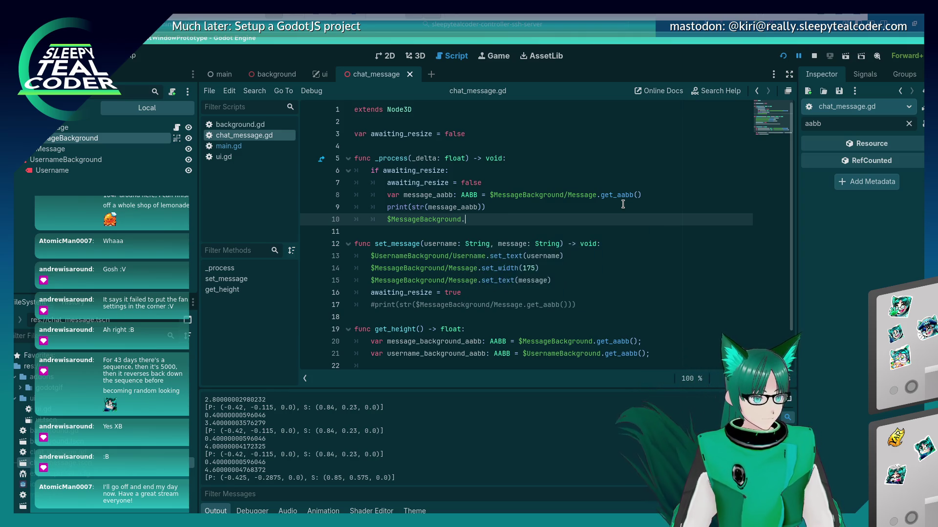
pyautogui.write('s')
pyautogui.press('BackSpace')
pyautogui.write('po')
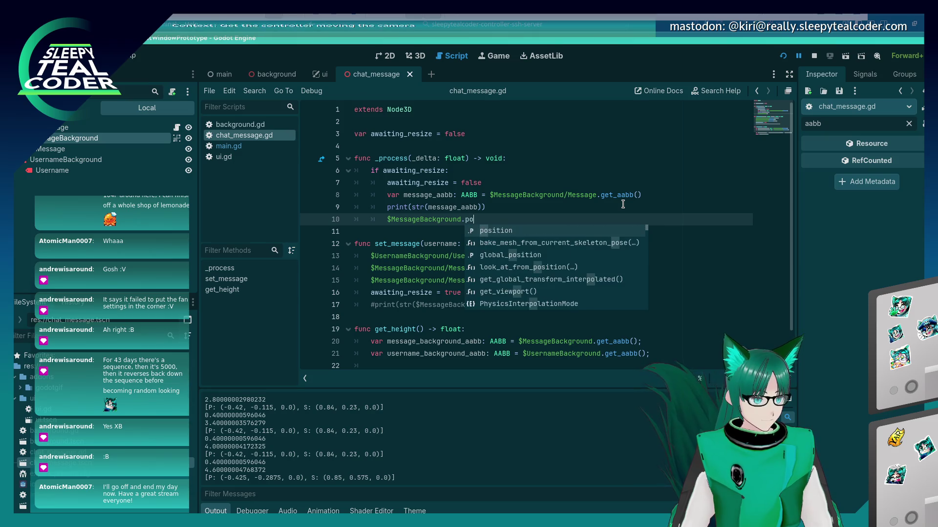
pyautogui.press('BackSpace')
pyautogui.press('BackSpace')
pyautogui.press('BackSpace')
pyautogui.write('ize')
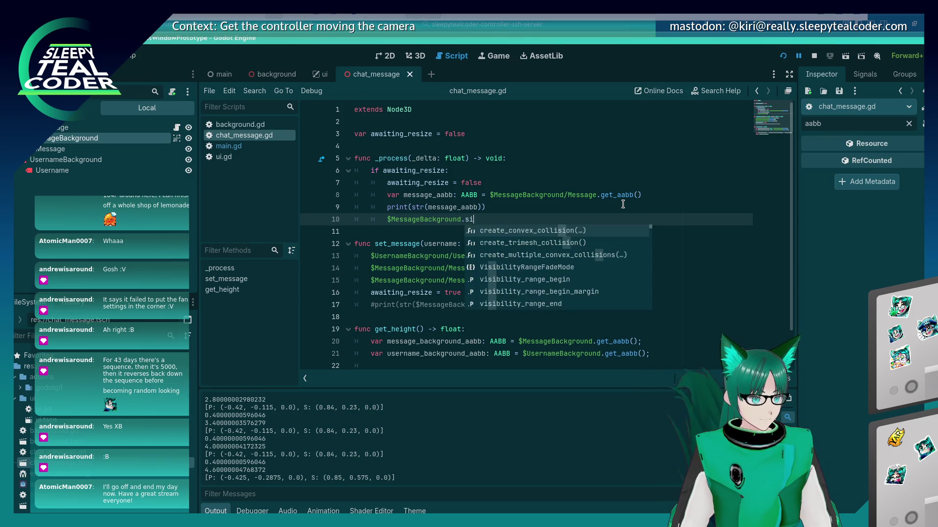
pyautogui.press('BackSpace')
pyautogui.press('BackSpace')
pyautogui.press('BackSpace')
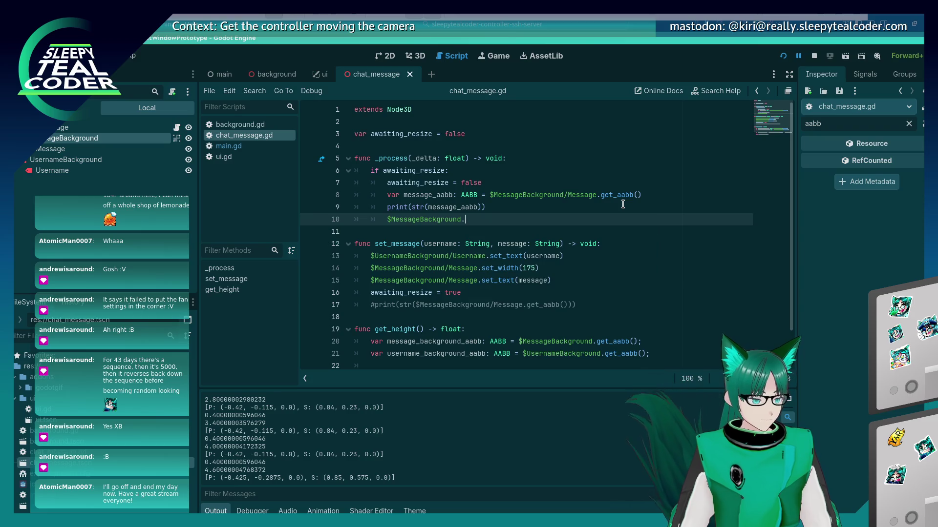
pyautogui.write('set_s')
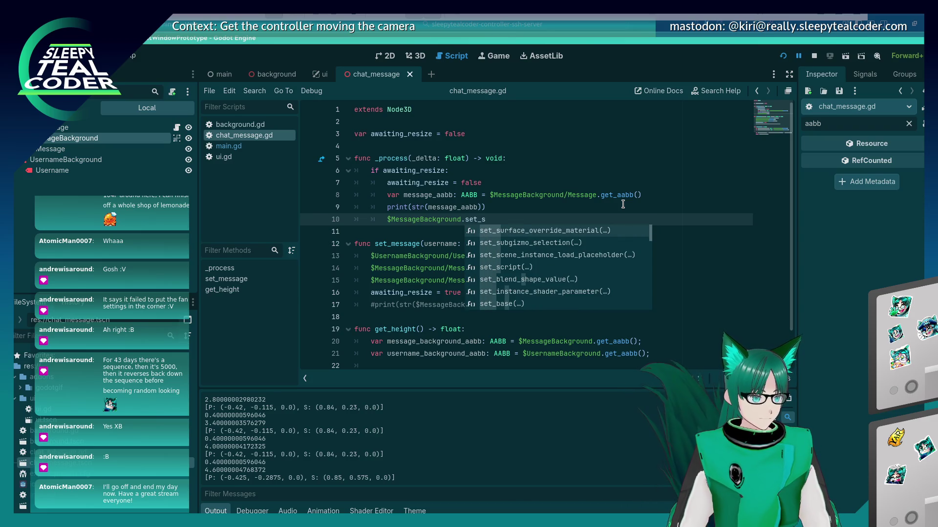
pyautogui.write('ize()')
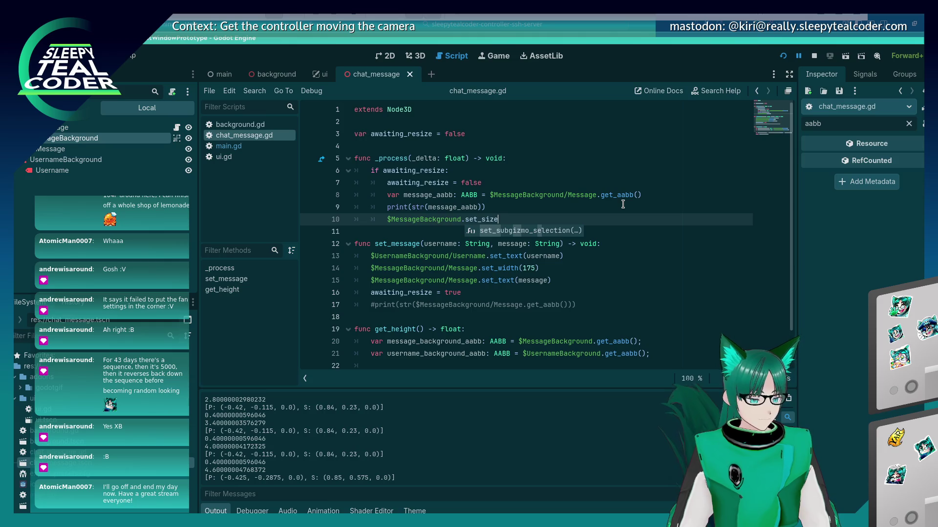
pyautogui.press('Left')
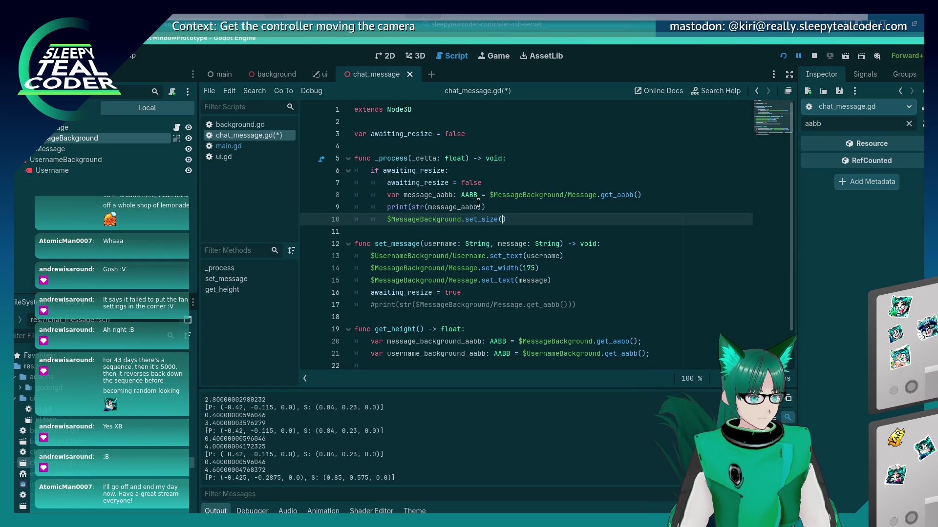
pyautogui.write('message')
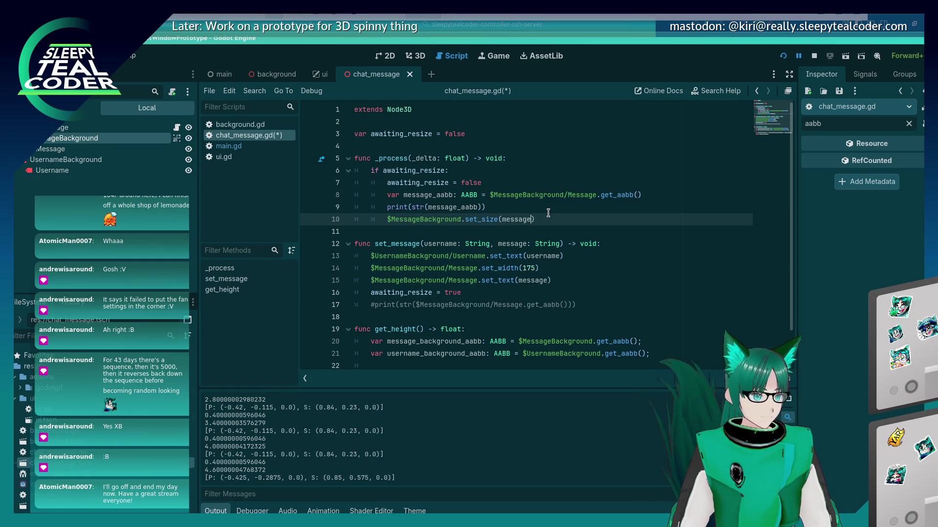
pyautogui.write('_aabb.size')
pyautogui.press('Escape')
pyautogui.press('Up')
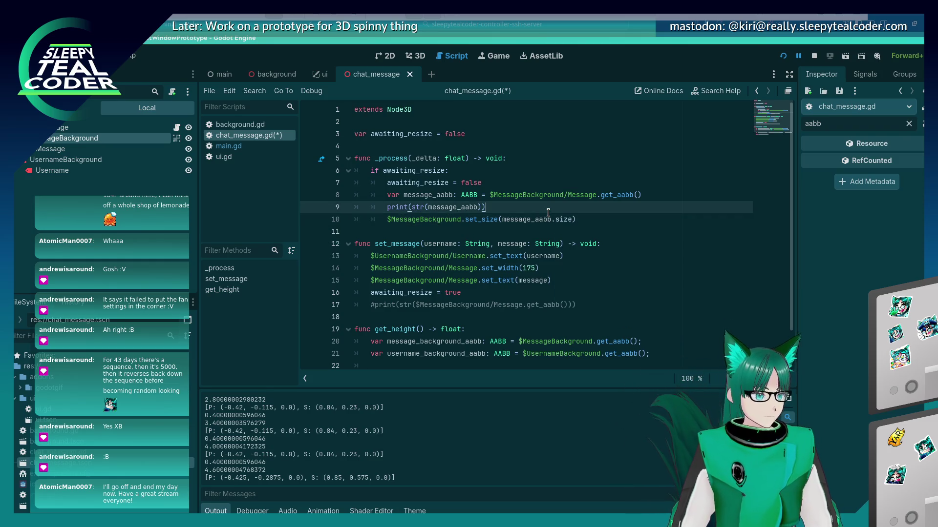
# - Save chat_message.gd and run the project to test the resize
pyautogui.hotkey('ctrl', 's')
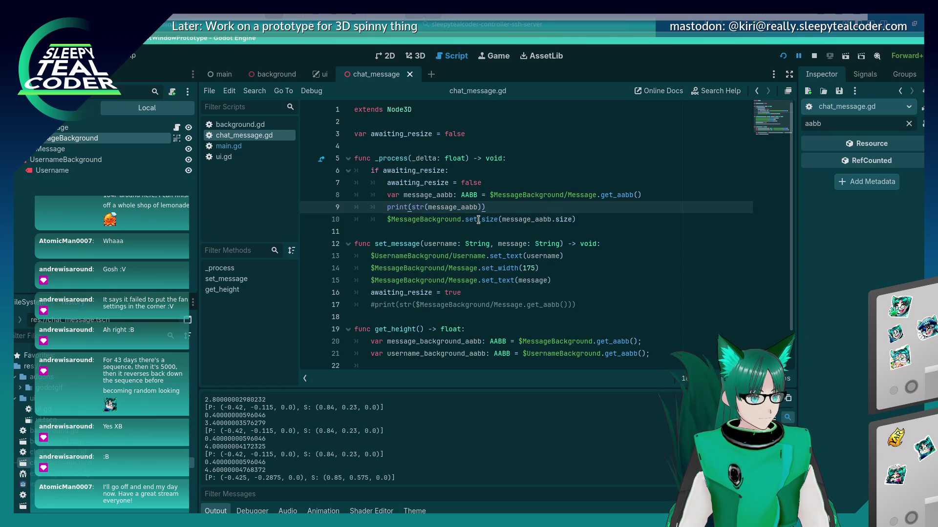
pyautogui.click(478, 220)
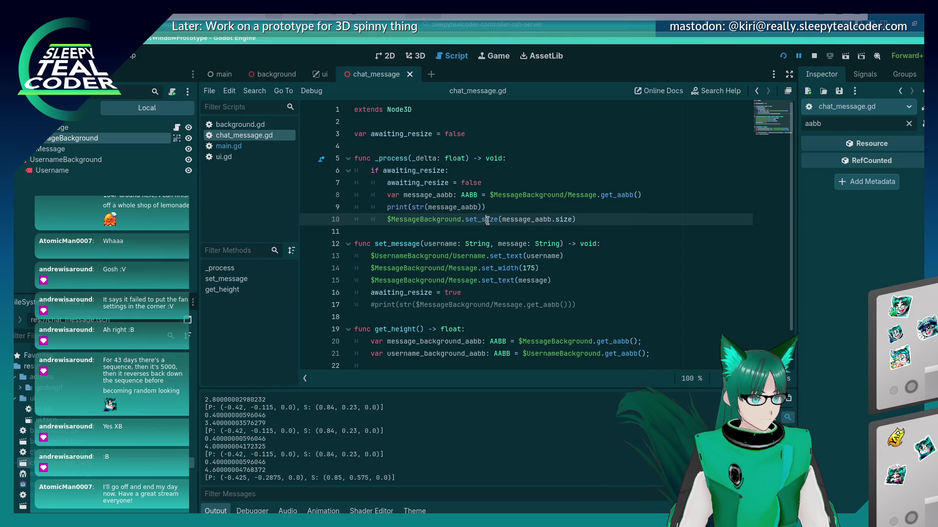
pyautogui.click(783, 55)
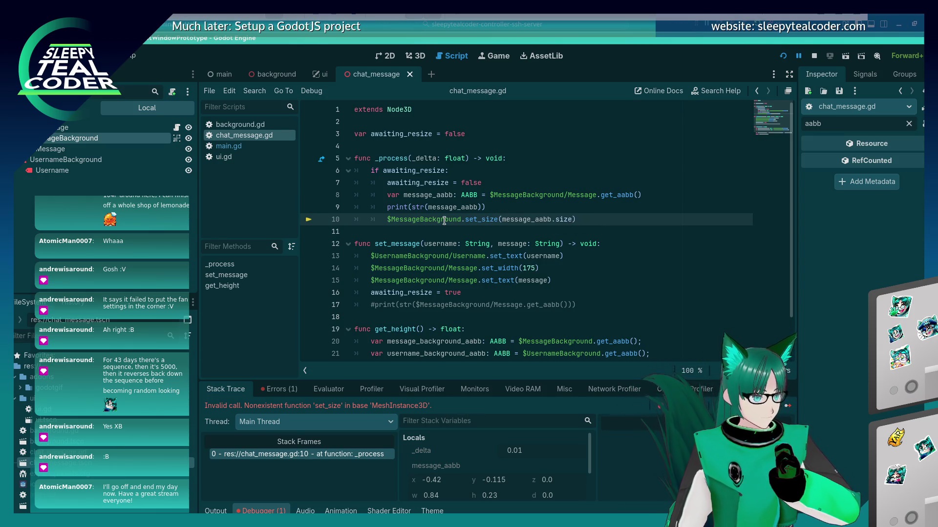
# - After the set_size error, check the MessageBackground mesh's 1.0 × 0.25 m size in 3D view, then return to the script
pyautogui.moveTo(465, 219); pyautogui.dragTo(580, 220)
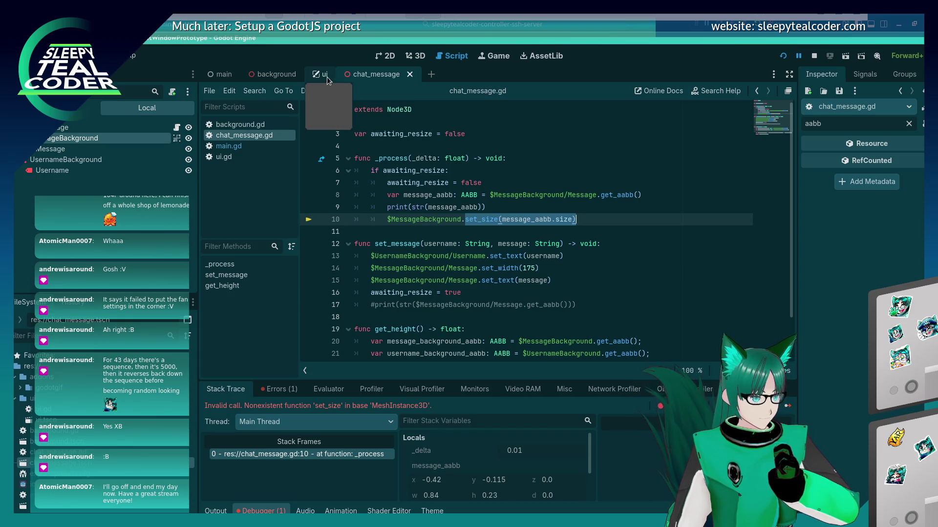
pyautogui.click(415, 56)
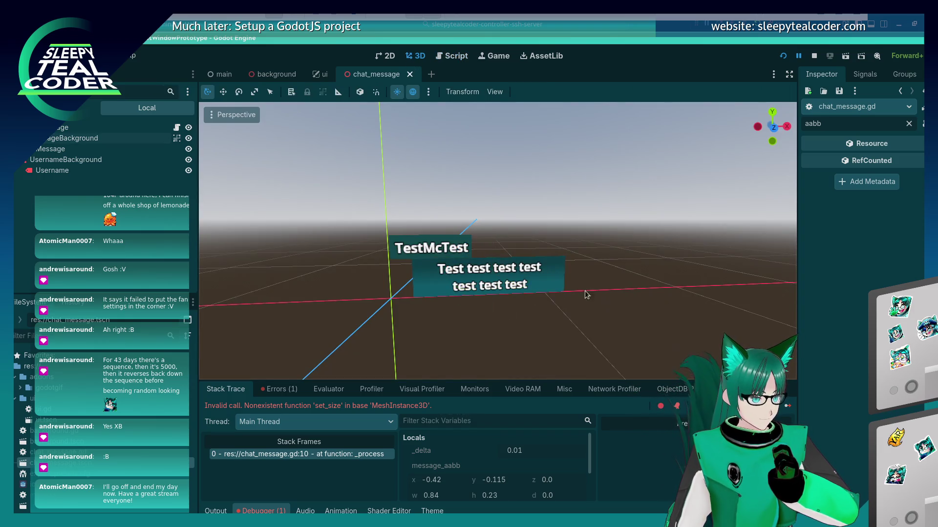
pyautogui.click(562, 281)
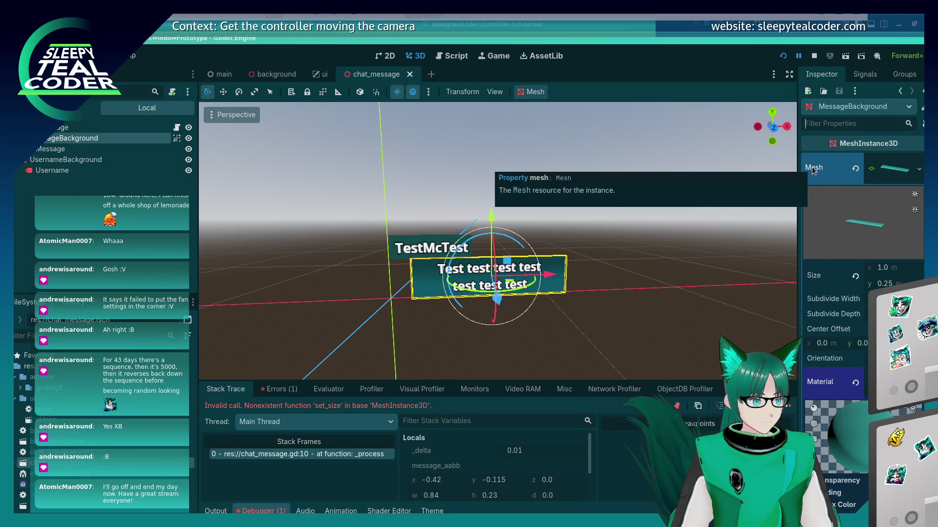
pyautogui.click(457, 56)
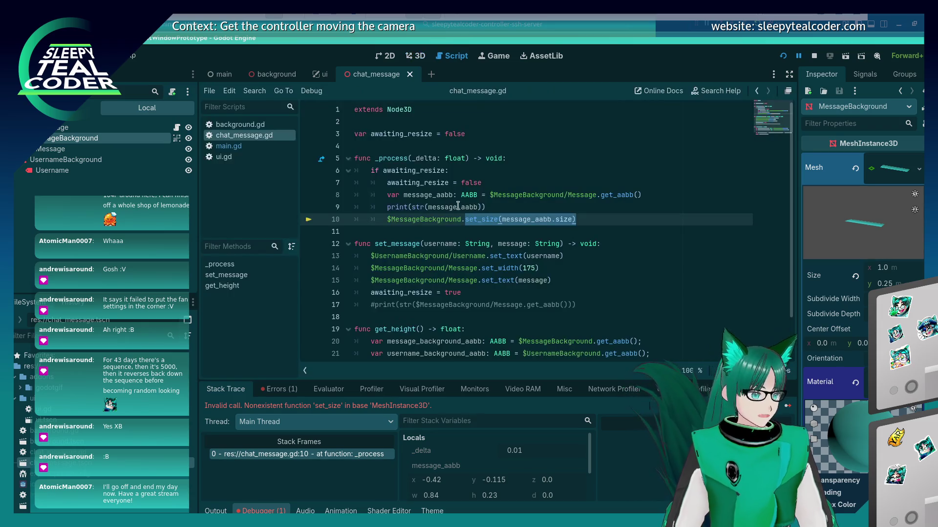
# - Change line 10 to '$MessageBackground.mesh.size = message_aabb.size'
pyautogui.moveTo(462, 220); pyautogui.dragTo(499, 220)
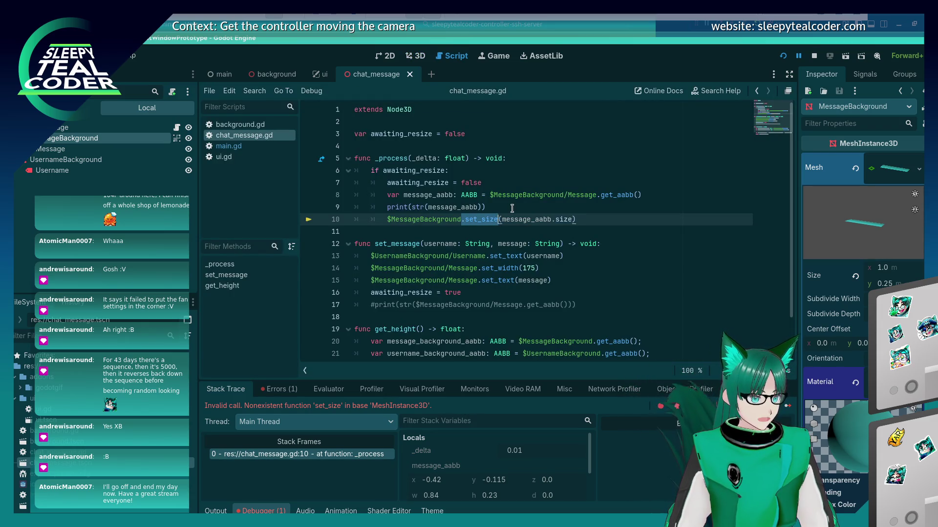
pyautogui.press('BackSpace')
pyautogui.write('.mesh.siz')
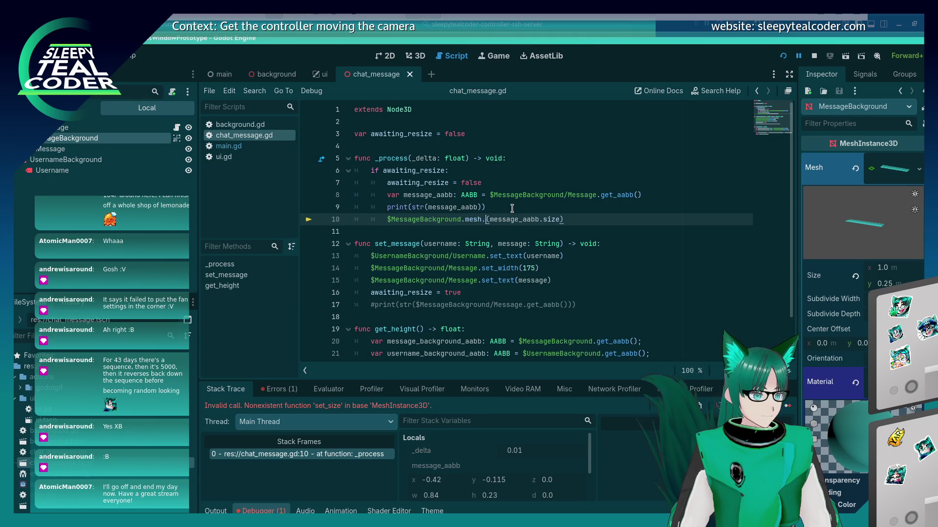
pyautogui.press('Delete')
pyautogui.write('e =')
pyautogui.press('End')
pyautogui.press('BackSpace')
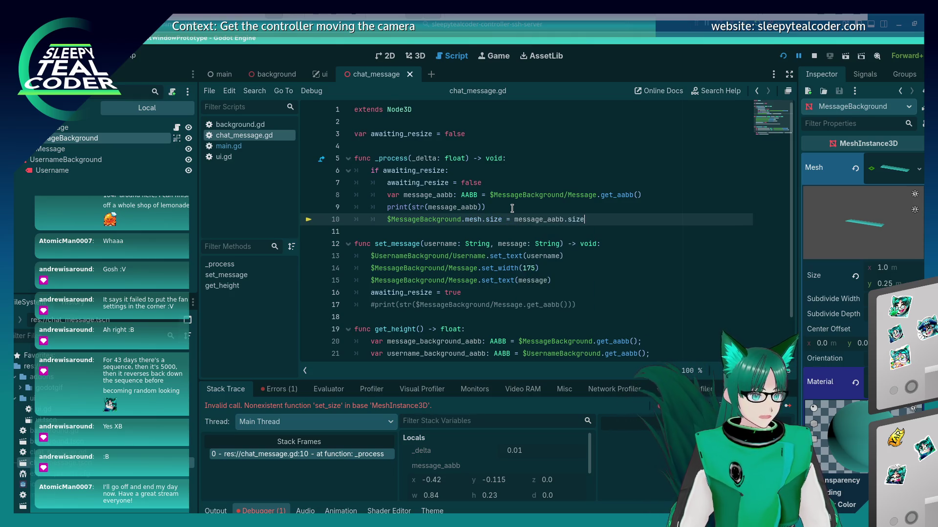
# - Retype the size property after mesh, save the script and rerun the game
pyautogui.click(489, 210)
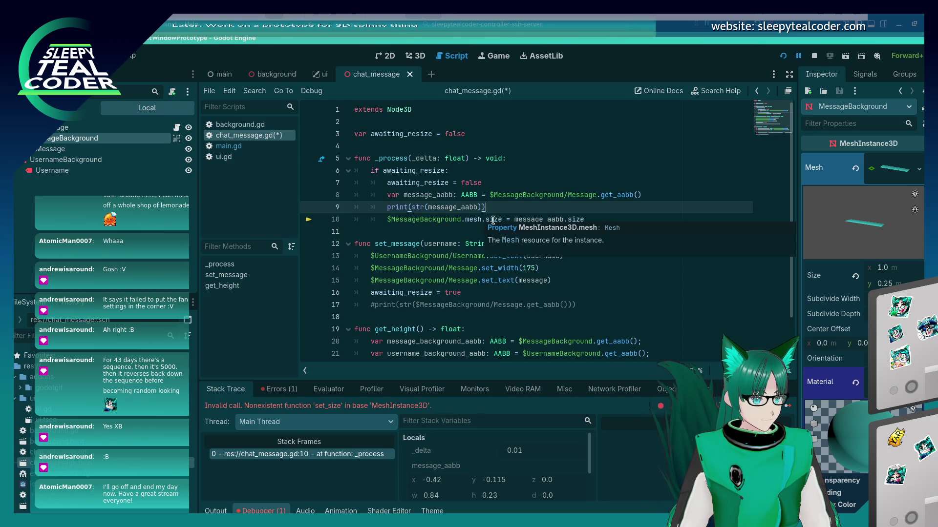
pyautogui.click(495, 221)
pyautogui.doubleClick(494, 220)
pyautogui.press('BackSpace')
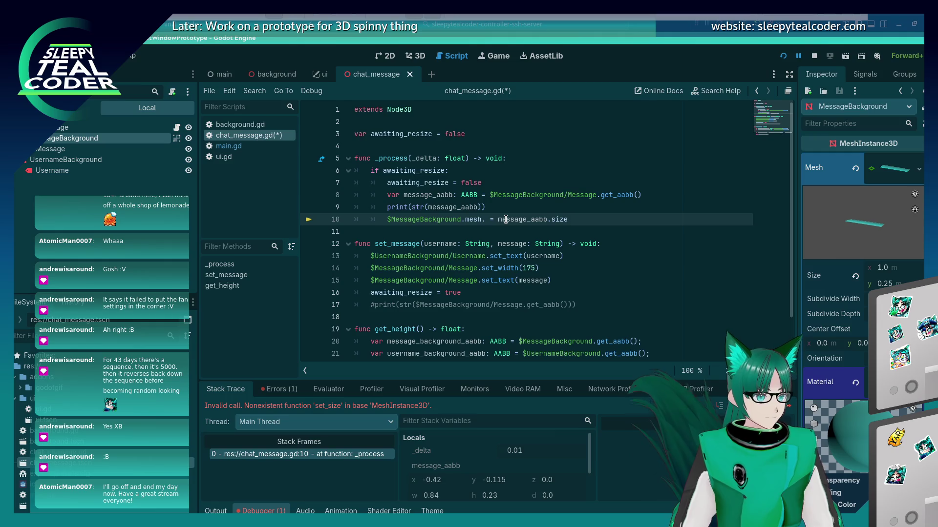
pyautogui.write('size')
pyautogui.hotkey('ctrl', 's')
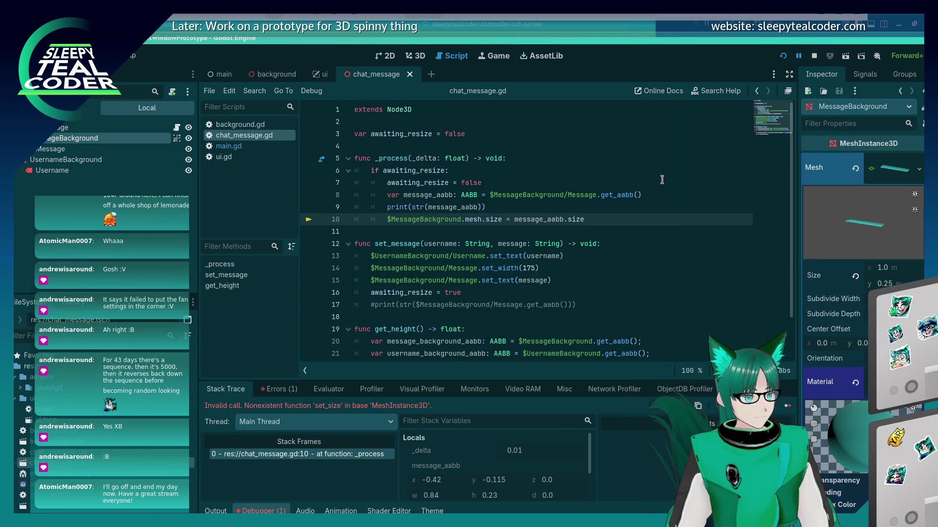
pyautogui.click(783, 56)
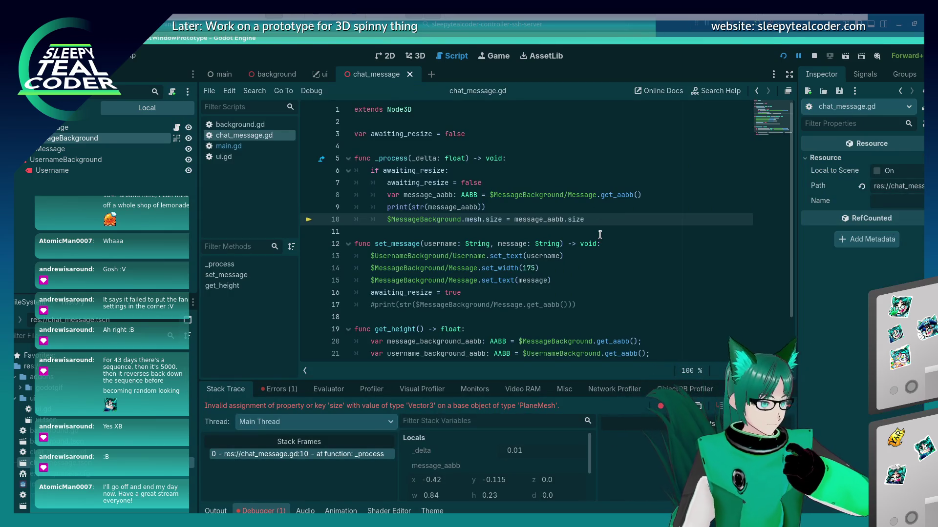
pyautogui.moveTo(581, 219)
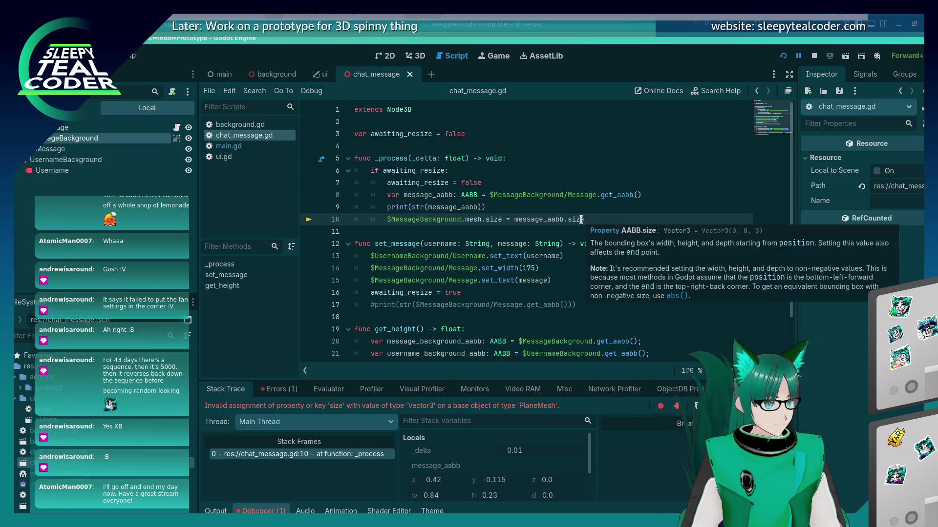
pyautogui.moveTo(513, 218)
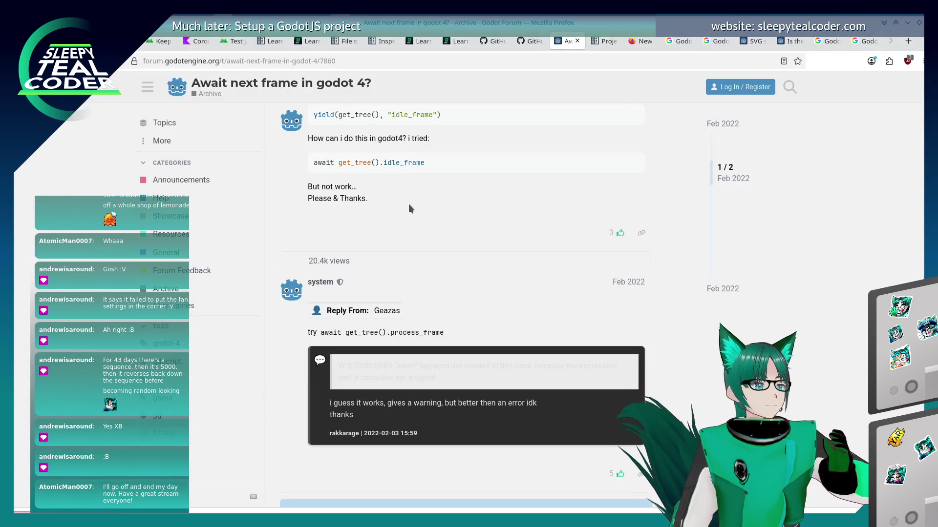
# - Open the Godot docs Projection page and stop the running chat prototype in Godot
pyautogui.click(603, 41)
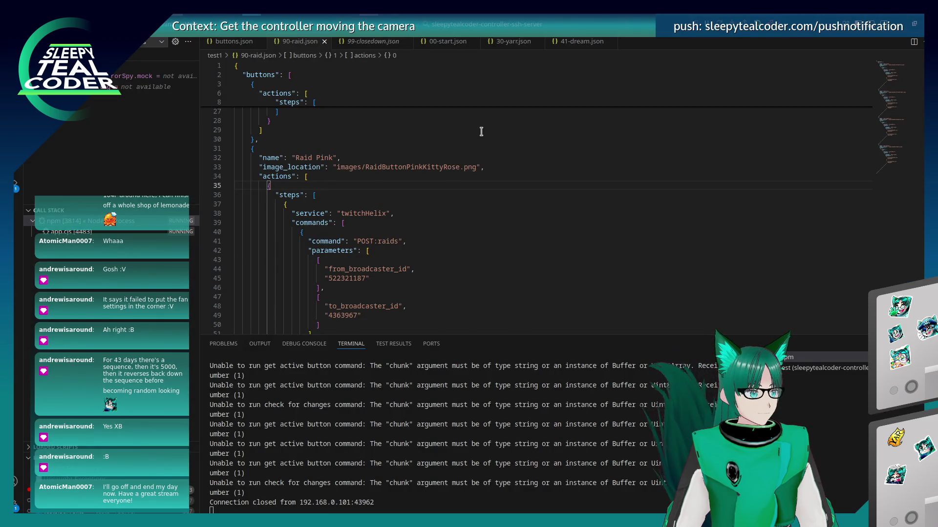
pyautogui.hotkey('alt', 'Tab')
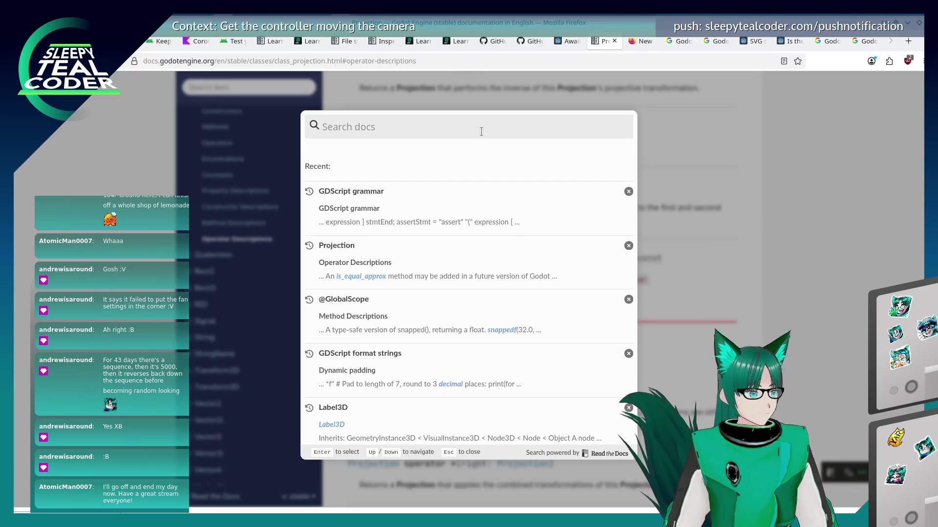
pyautogui.hotkey('alt', 'Tab')
pyautogui.hotkey('alt', 'Tab')
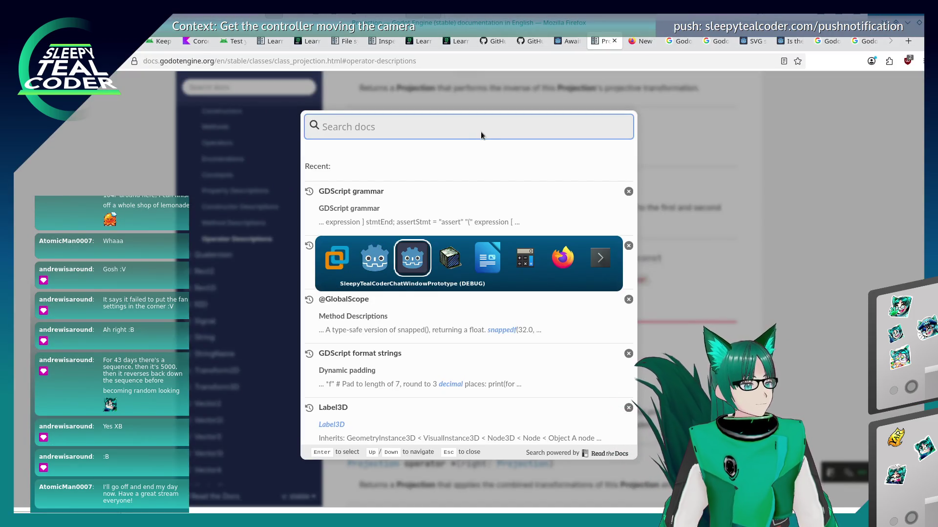
pyautogui.hotkey('alt', 'shift', 'Tab')
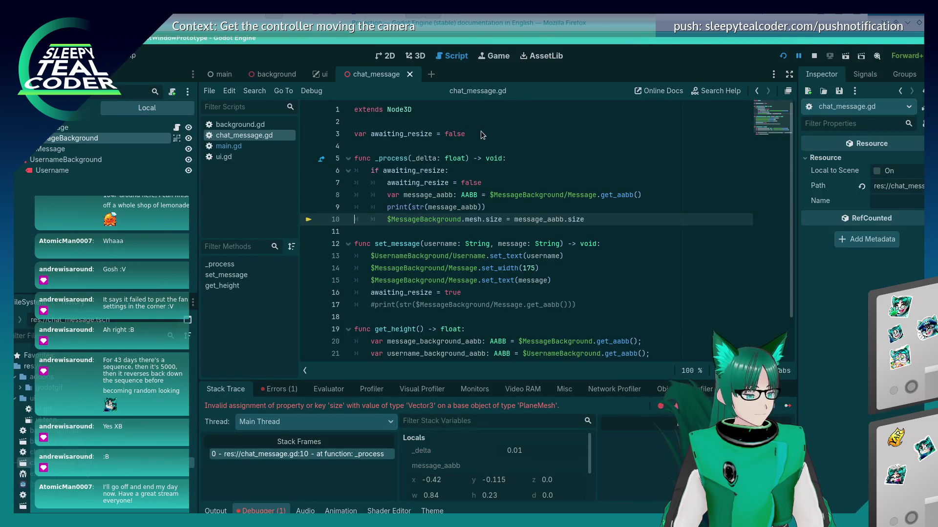
pyautogui.hotkey('alt', 'Tab')
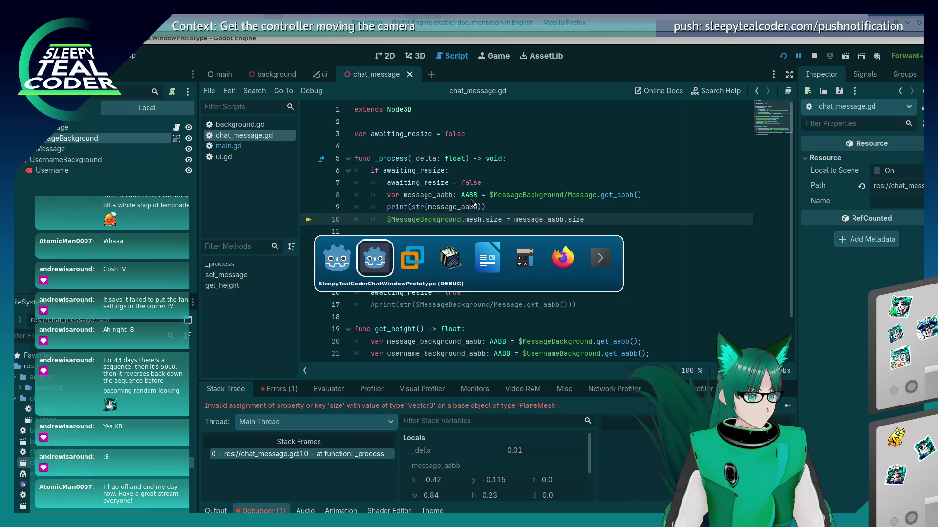
pyautogui.hotkey('alt', 'Tab')
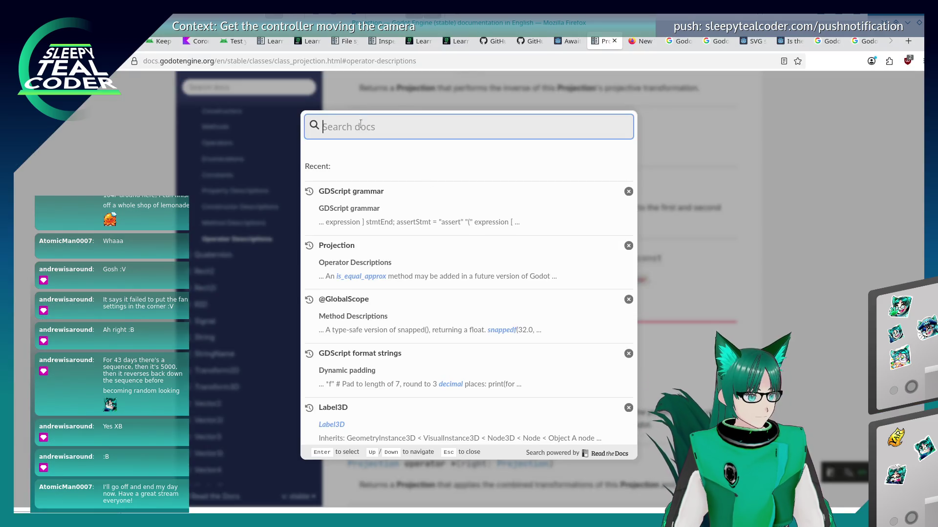
pyautogui.write('Pl')
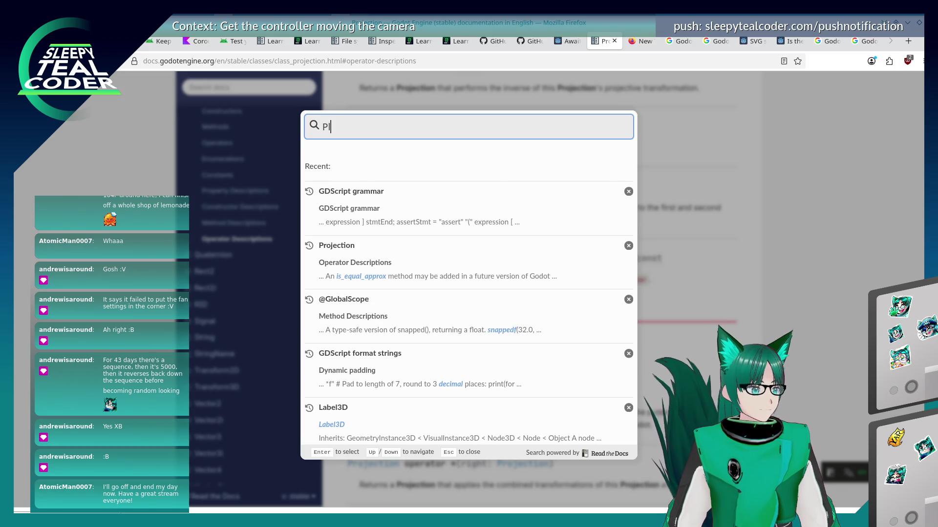
pyautogui.write('an')
pyautogui.hotkey('alt', 'Tab')
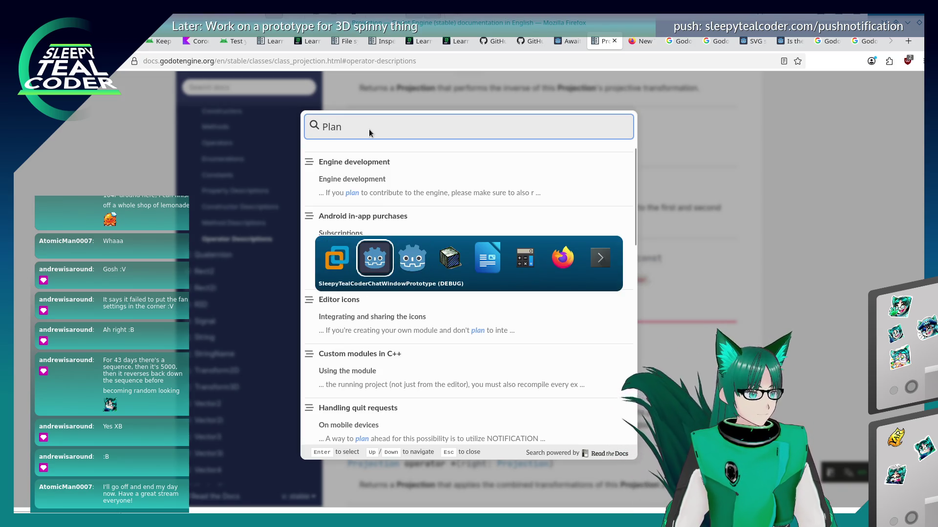
pyautogui.press('Tab')
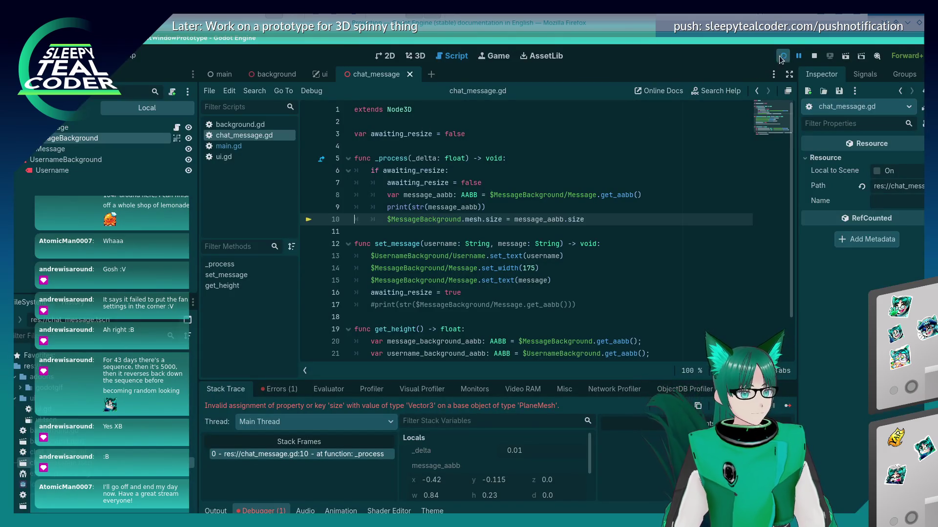
pyautogui.click(814, 56)
# - Back in the docs, clear the search and collapse the sidebar's Variant types and MANUAL sections
pyautogui.hotkey('alt', 'Tab')
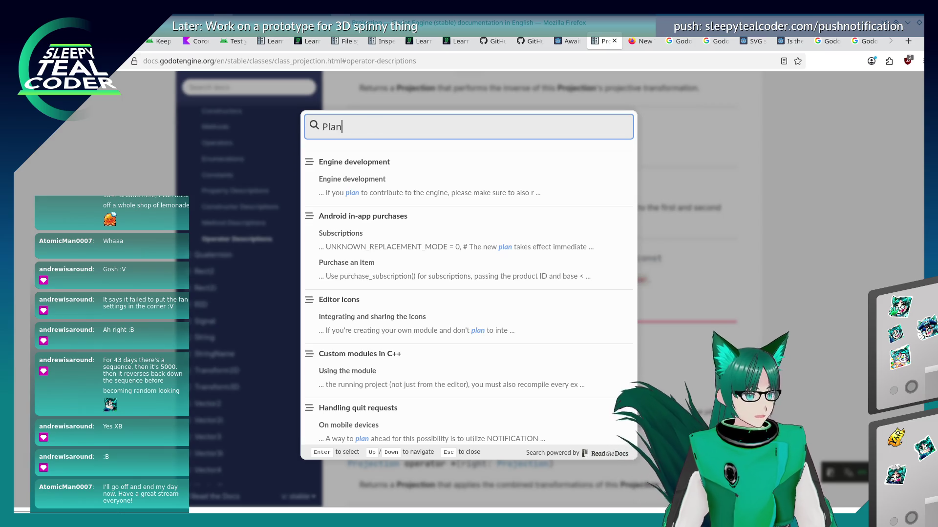
pyautogui.write('e')
pyautogui.press('BackSpace')
pyautogui.press('BackSpace')
pyautogui.press('BackSpace')
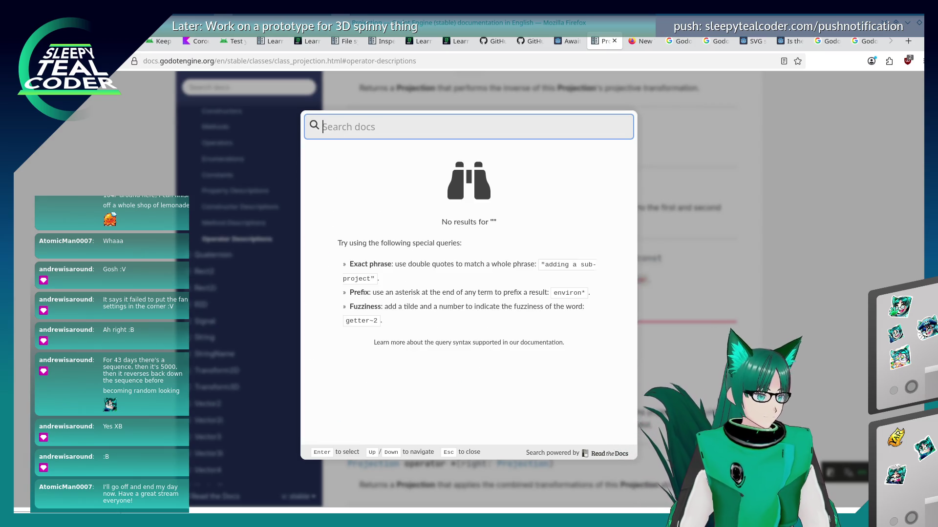
pyautogui.press('Escape')
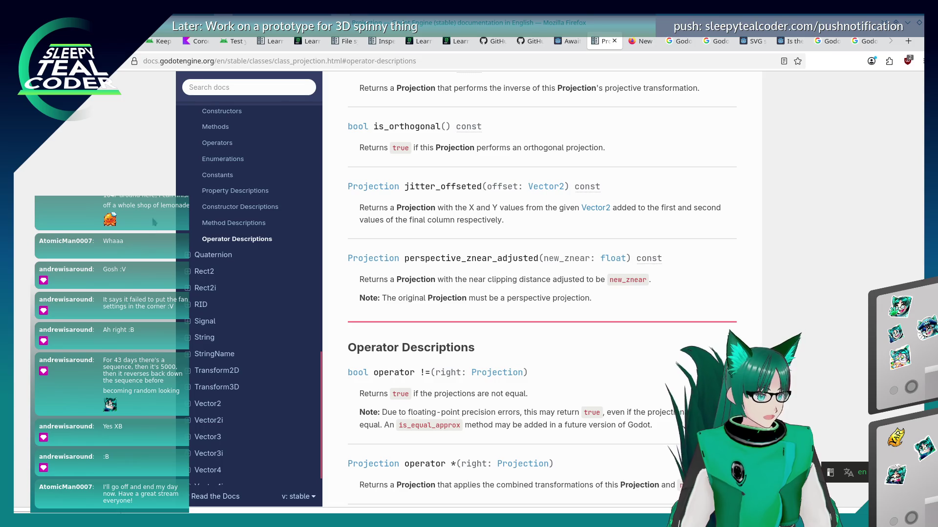
pyautogui.hotkey('alt', 'Tab')
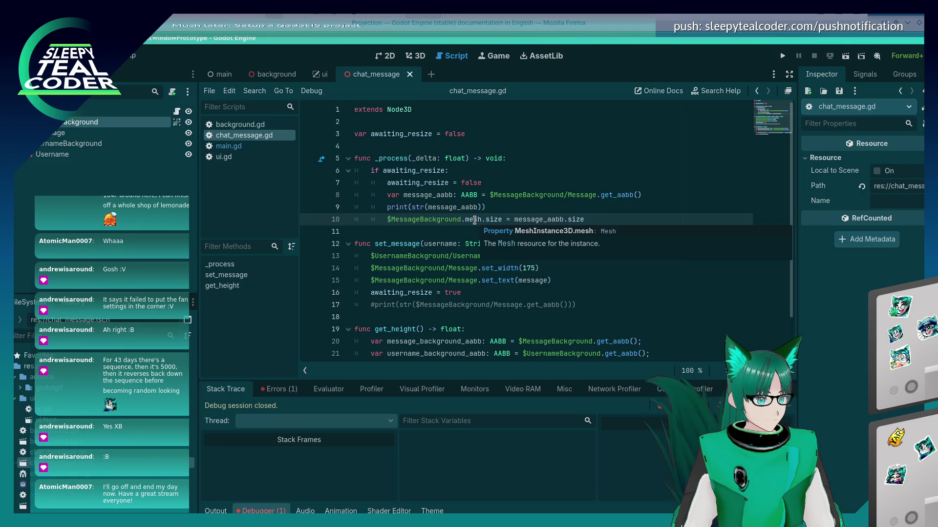
pyautogui.hotkey('alt', 'Tab')
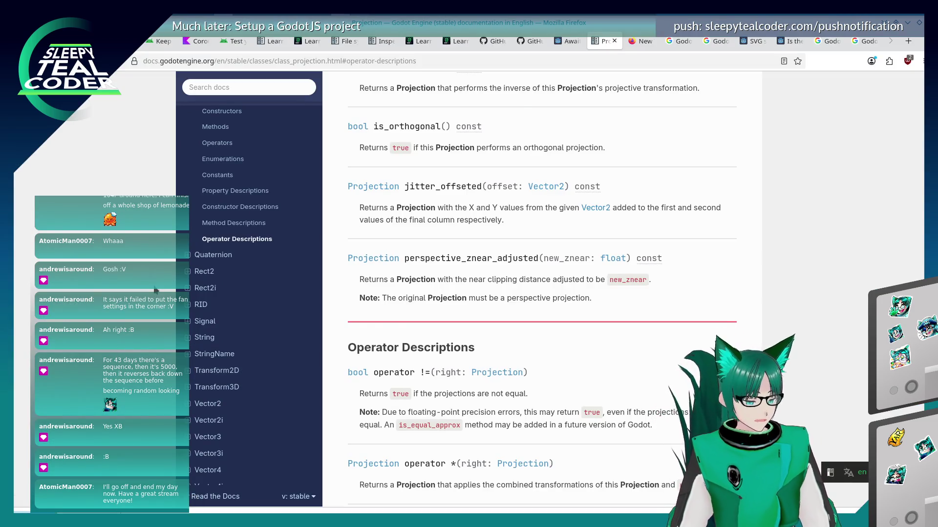
pyautogui.scroll(-6, 155, 290)
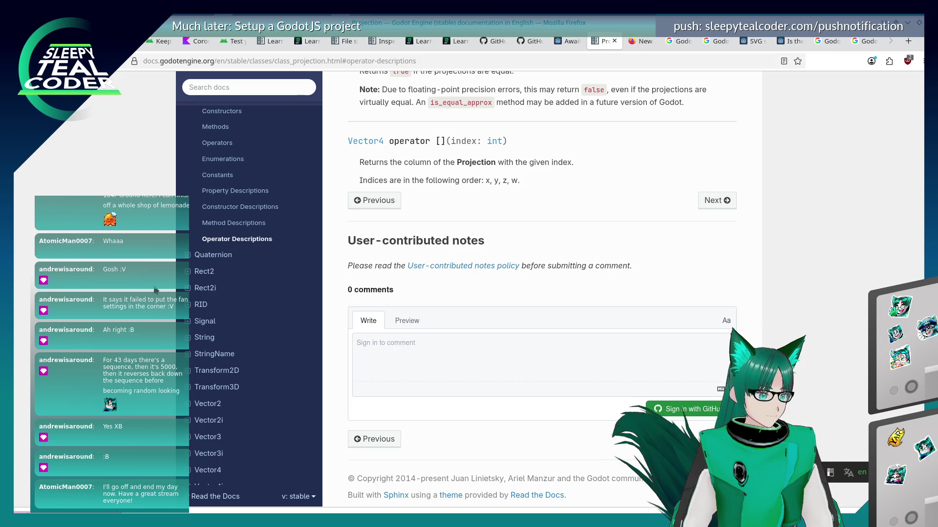
pyautogui.scroll(10, 215, 300)
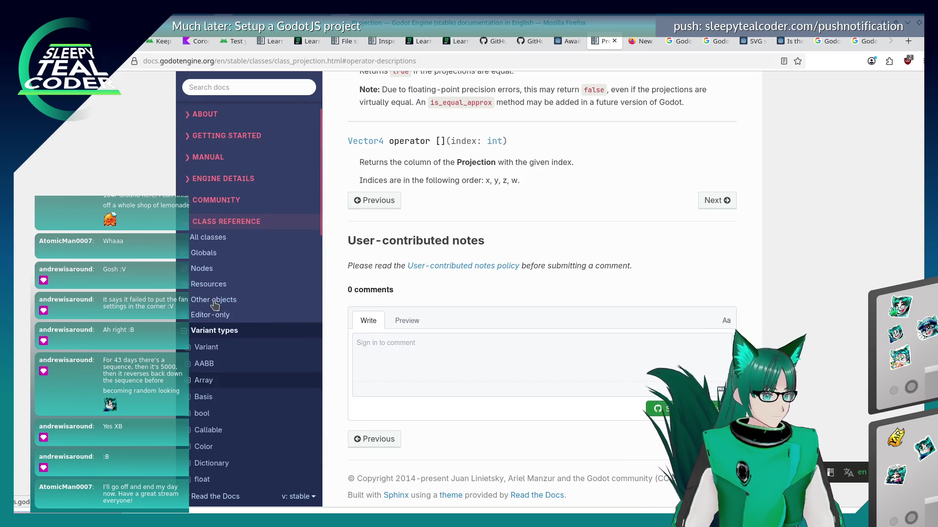
pyautogui.scroll(4, 419, 285)
pyautogui.scroll(10, 419, 285)
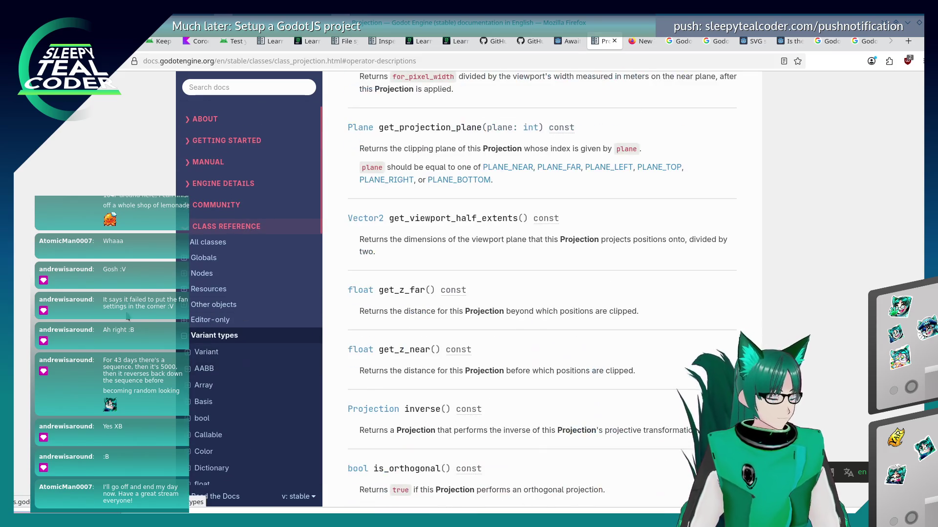
pyautogui.scroll(-10, 190, 362)
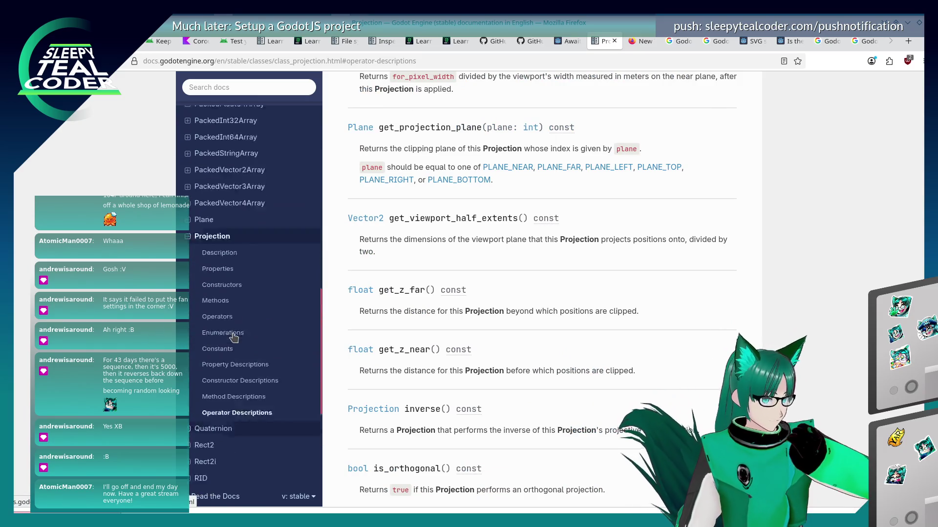
pyautogui.scroll(10, 196, 379)
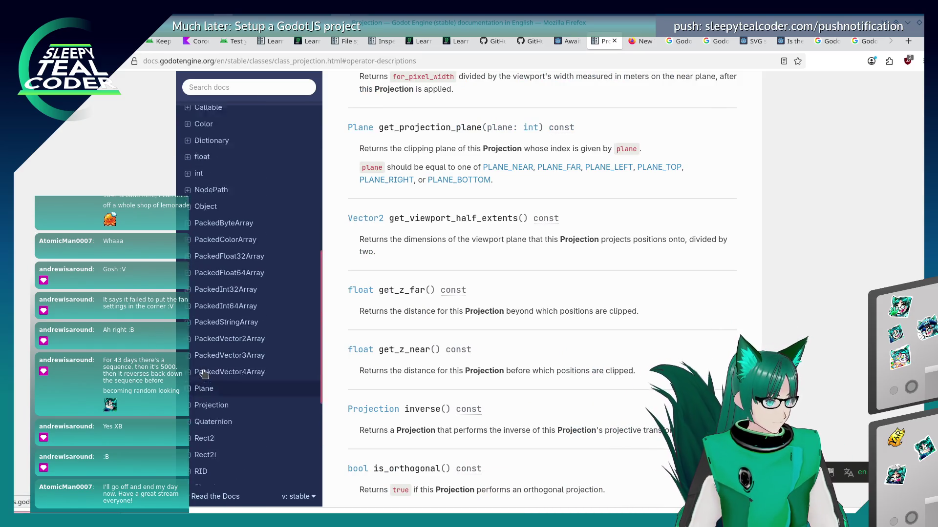
pyautogui.click(183, 336)
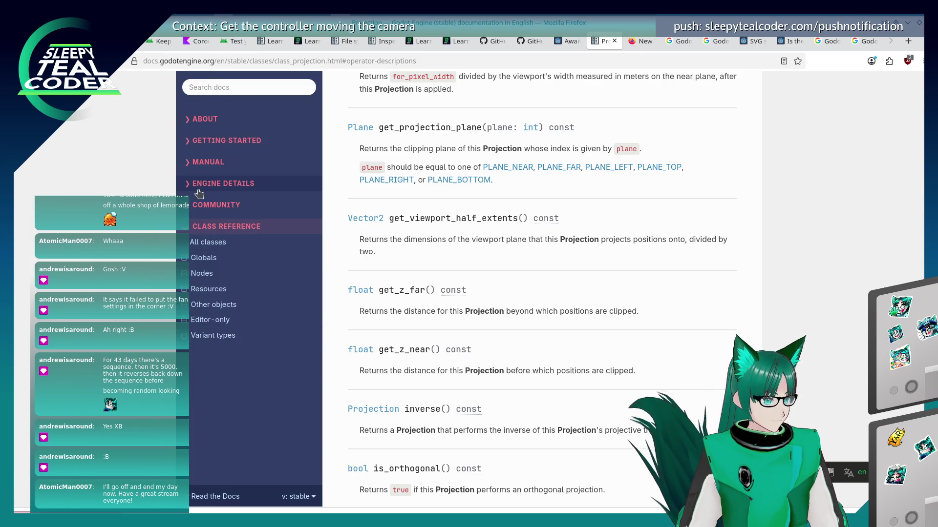
pyautogui.click(185, 164)
pyautogui.click(186, 166)
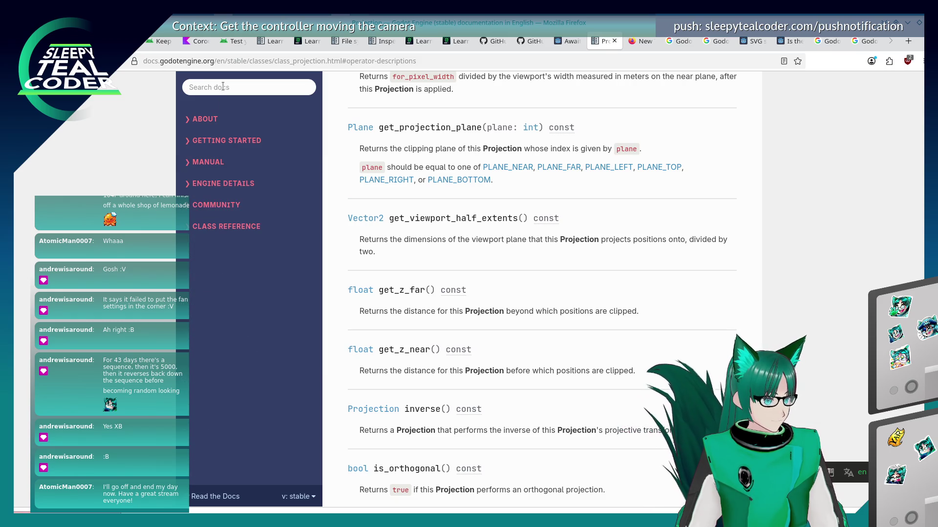
pyautogui.click(217, 88)
# - Search the docs for MeshInstance3D and open the Converting to MeshInstance3D result
pyautogui.write('M')
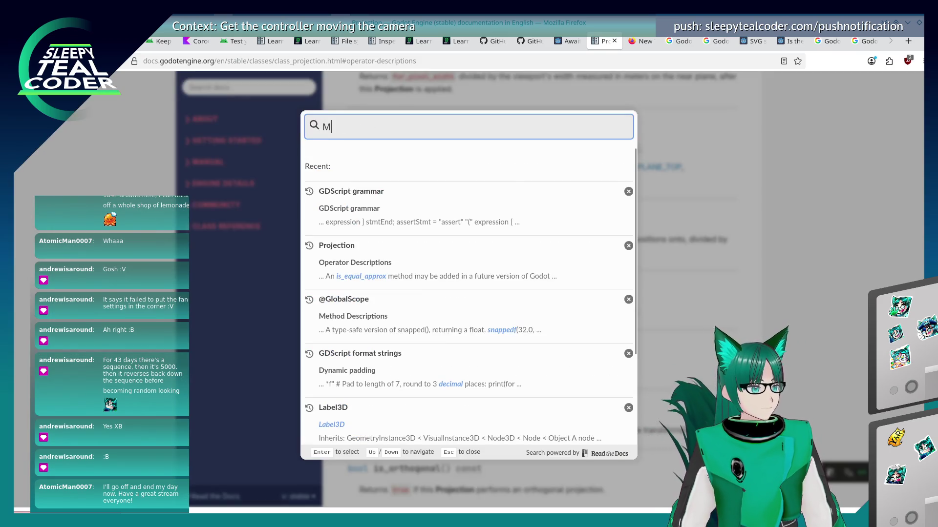
pyautogui.write('eshInstance')
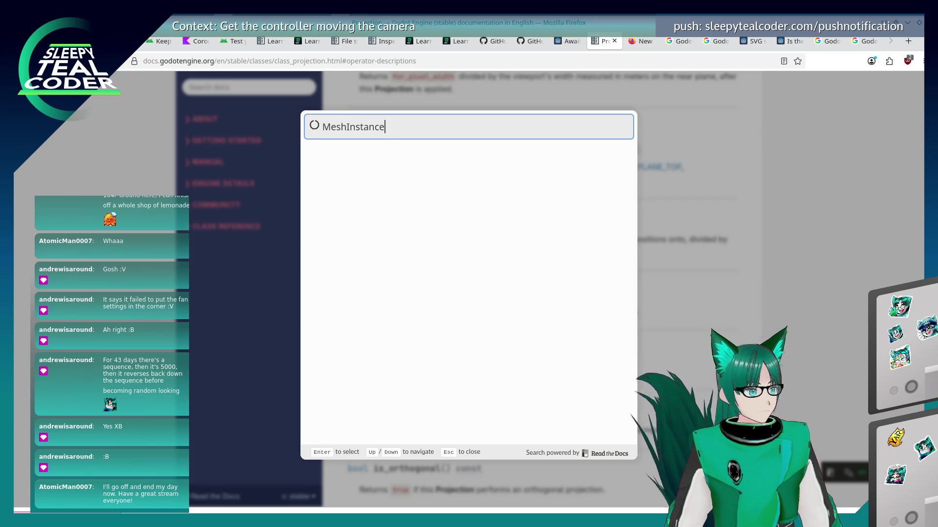
pyautogui.write('3D')
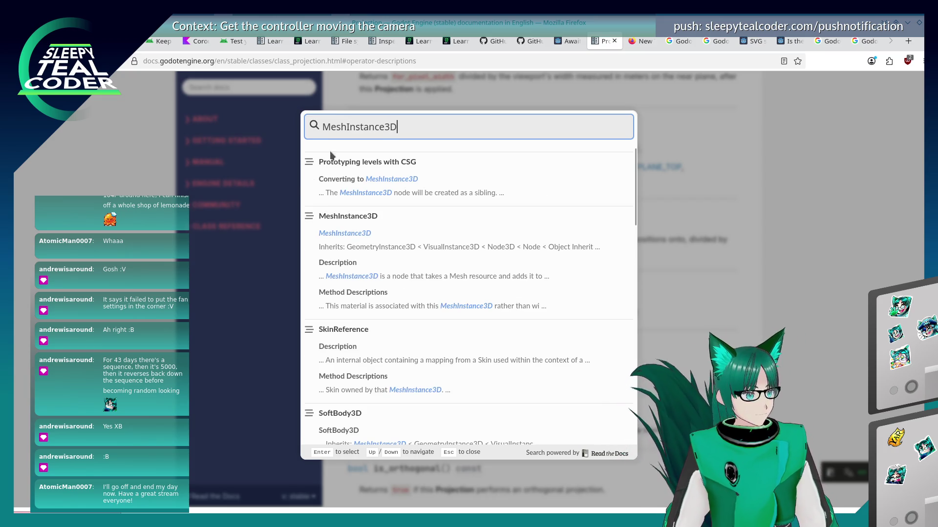
pyautogui.click(401, 183)
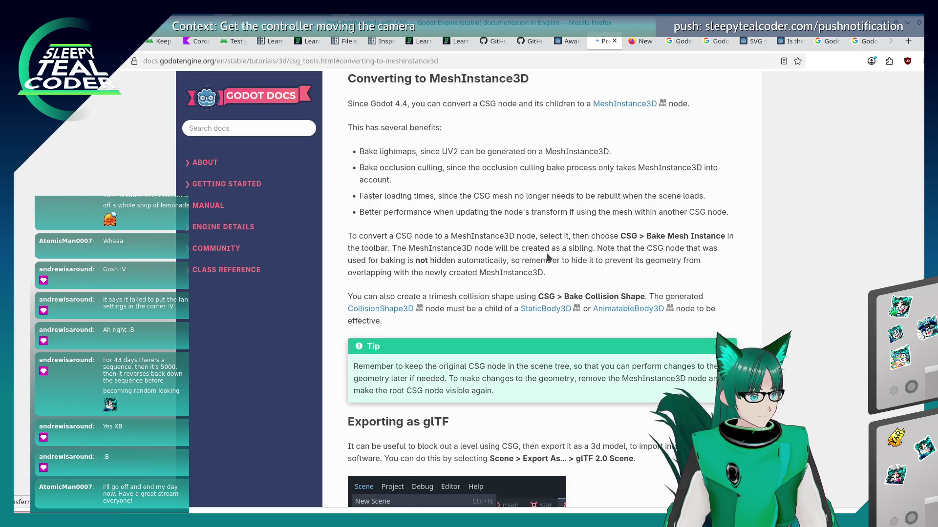
pyautogui.scroll(-4, 548, 257)
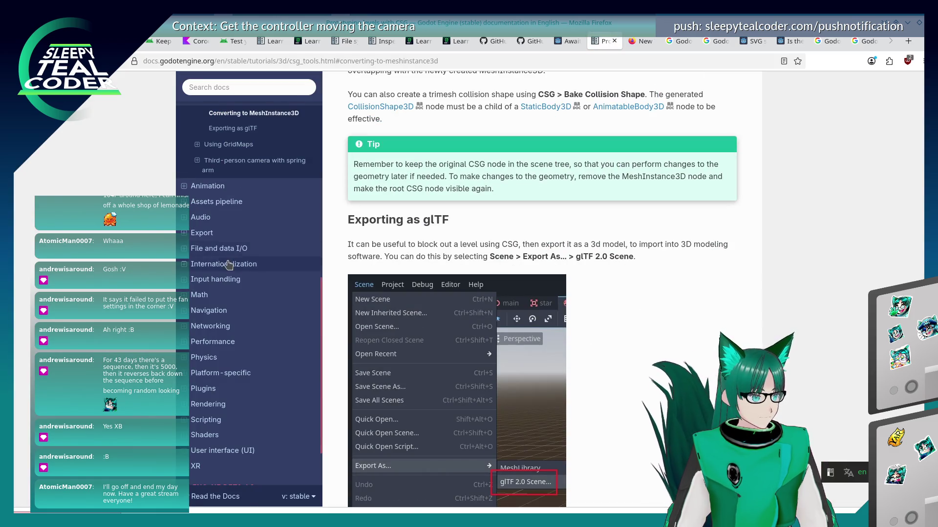
pyautogui.scroll(5, 255, 330)
pyautogui.scroll(-2, 255, 330)
pyautogui.scroll(8, 564, 281)
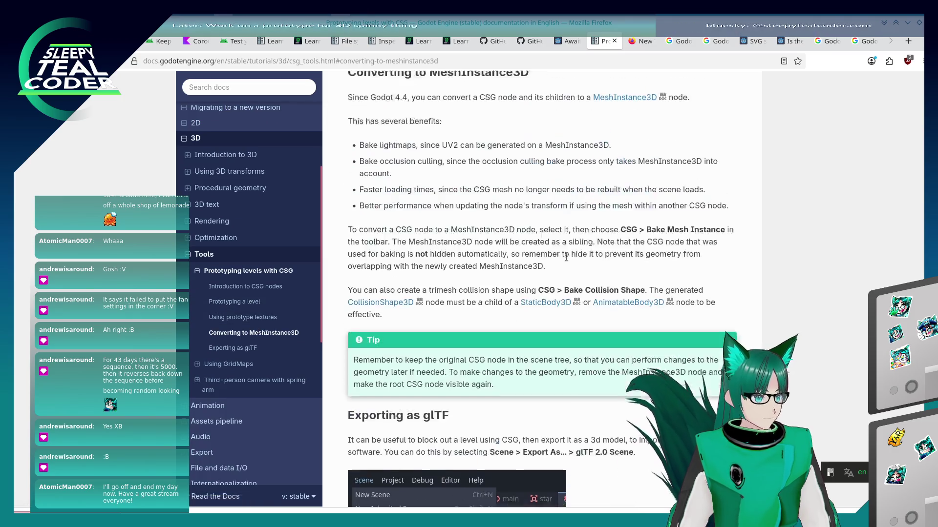
pyautogui.scroll(-3, 564, 281)
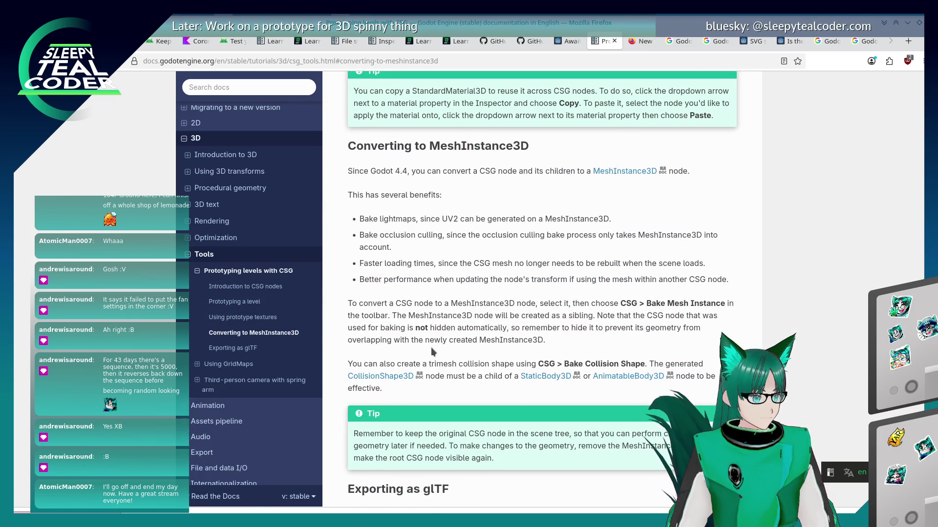
# - Follow the MeshInstance3D class reference's mesh property through to the Mesh class page
pyautogui.click(624, 171)
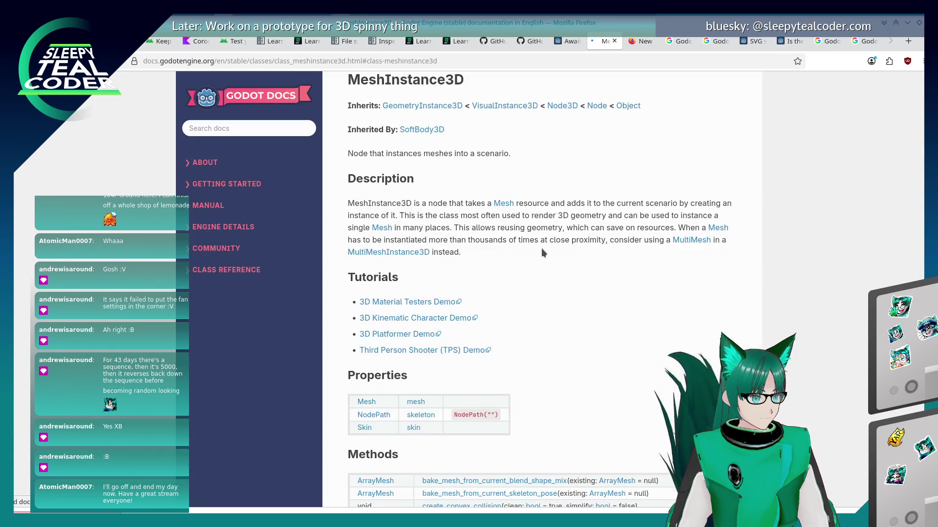
pyautogui.scroll(-4, 443, 277)
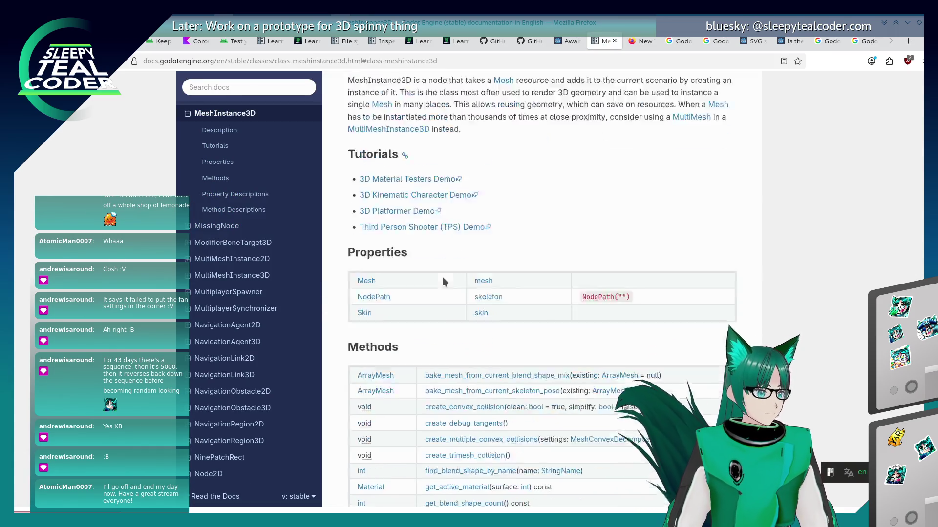
pyautogui.scroll(-3, 443, 278)
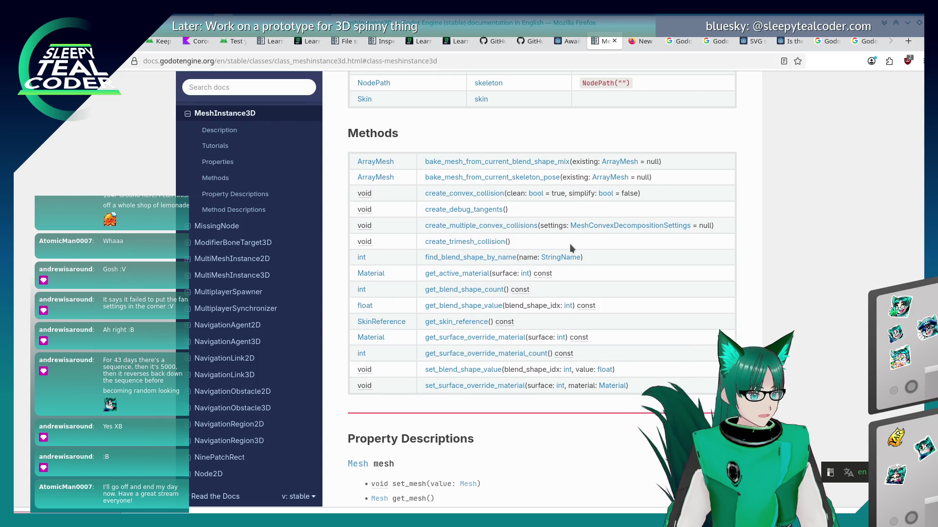
pyautogui.scroll(3, 569, 244)
pyautogui.click(477, 204)
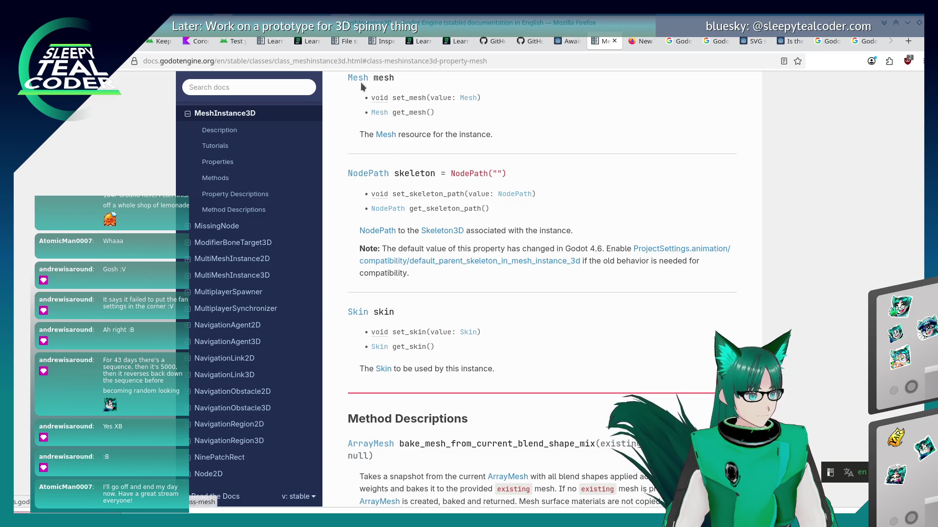
pyautogui.click(360, 82)
pyautogui.scroll(-3, 496, 256)
pyautogui.scroll(-10, 497, 257)
# - Find 'size' on the Mesh page and step through every match
pyautogui.hotkey('ctrl', 'f')
pyautogui.write('size')
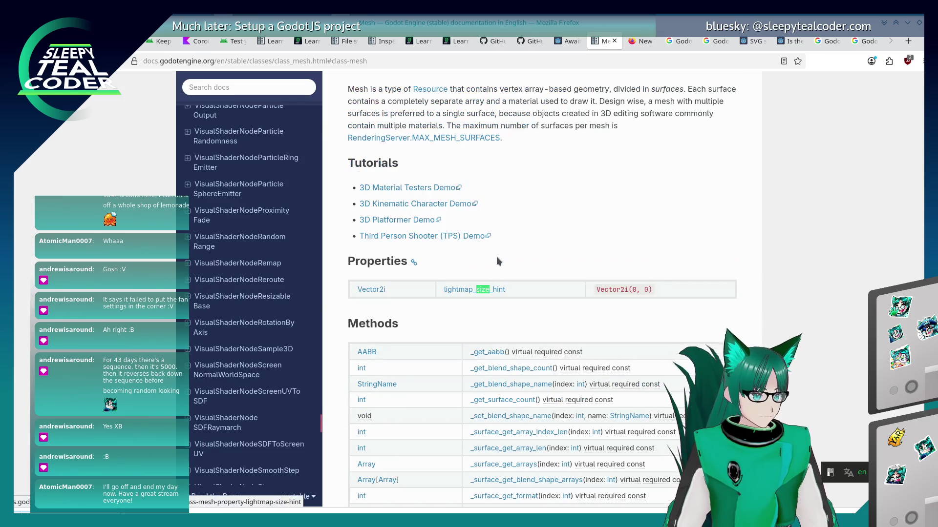
pyautogui.press('Return')
pyautogui.press('Return')
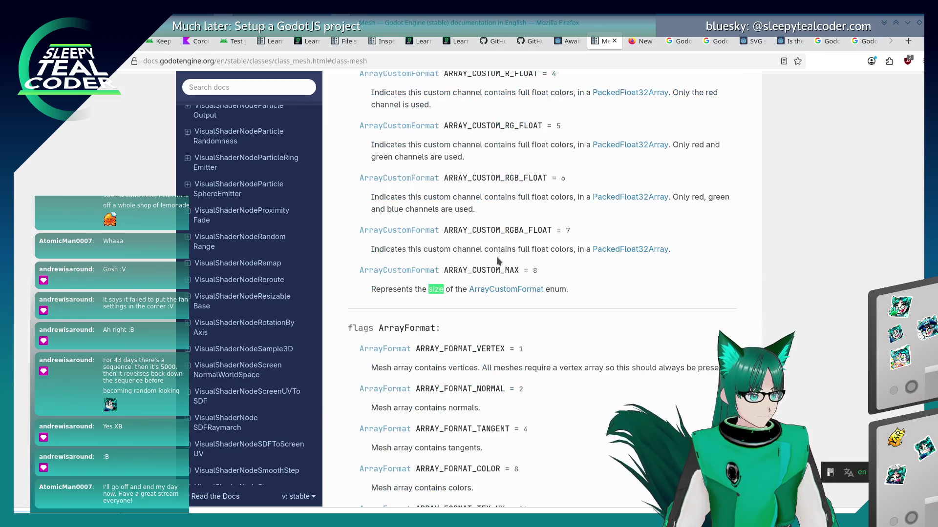
pyautogui.press('Return')
pyautogui.press('Return')
pyautogui.press('Return')
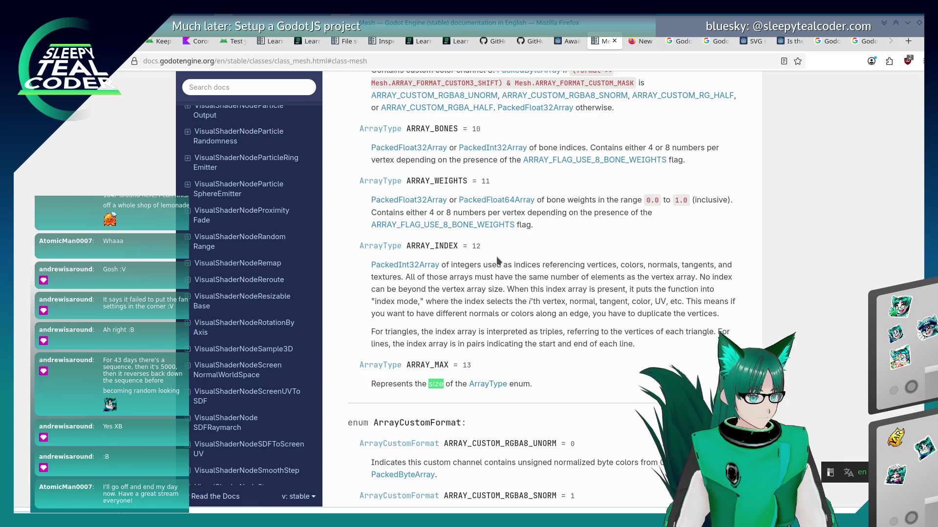
pyautogui.press('Return')
pyautogui.press('Return')
pyautogui.press('Return')
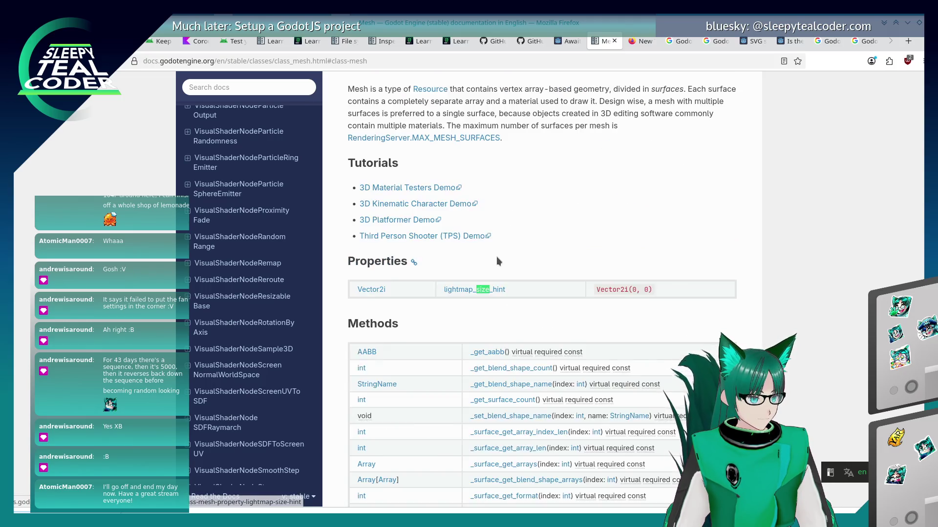
pyautogui.press('Return')
pyautogui.press('Return')
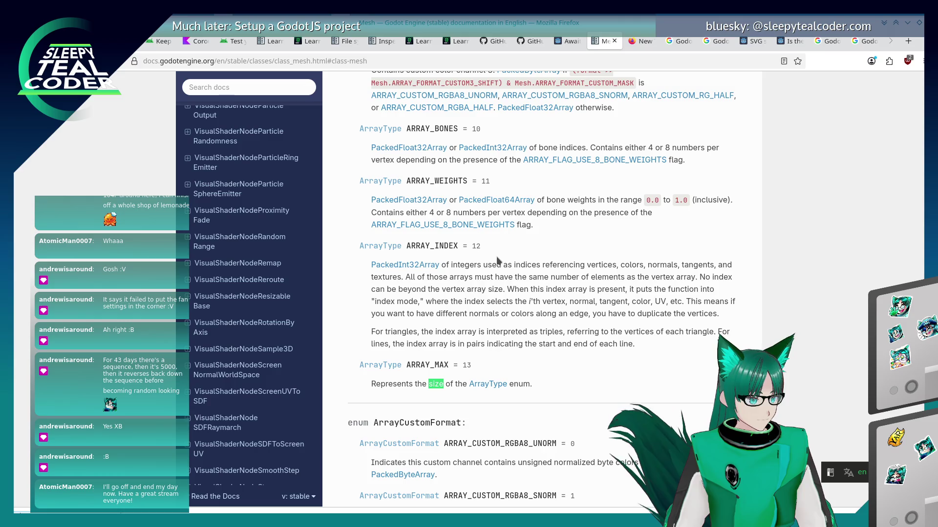
pyautogui.press('Return')
pyautogui.press('Return')
pyautogui.press('Return')
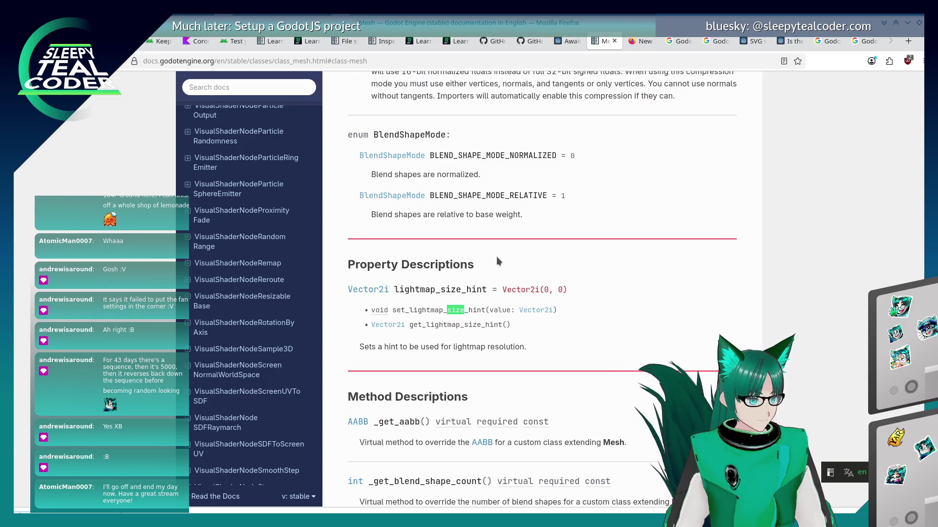
pyautogui.press('Escape')
# - Scroll through the Mesh page from the top, then switch back to the Godot editor
pyautogui.press('Home')
pyautogui.scroll(-4, 498, 262)
pyautogui.scroll(-3, 493, 268)
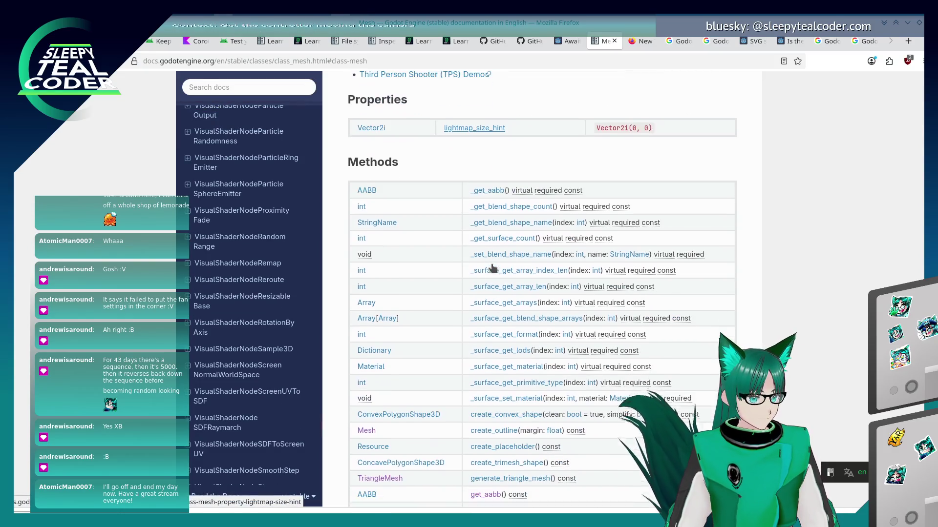
pyautogui.scroll(-3, 492, 268)
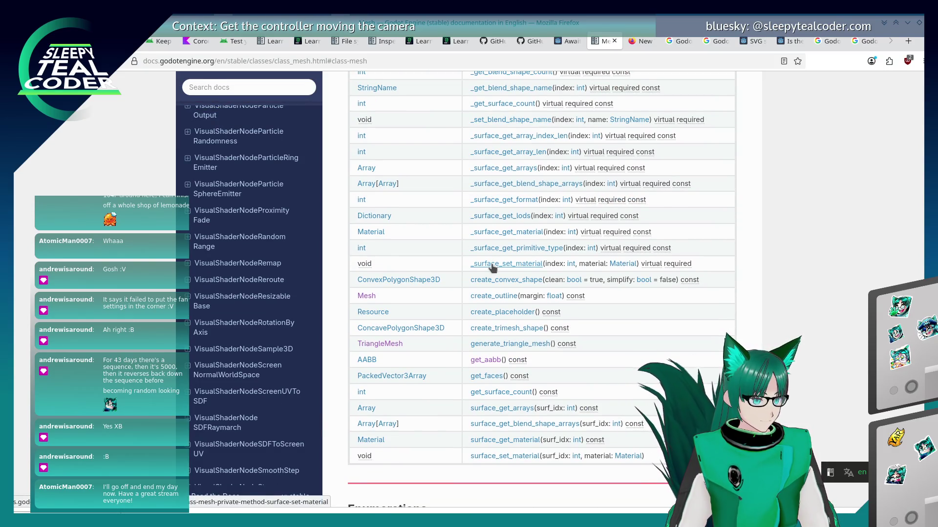
pyautogui.scroll(6, 453, 386)
pyautogui.scroll(5, 454, 386)
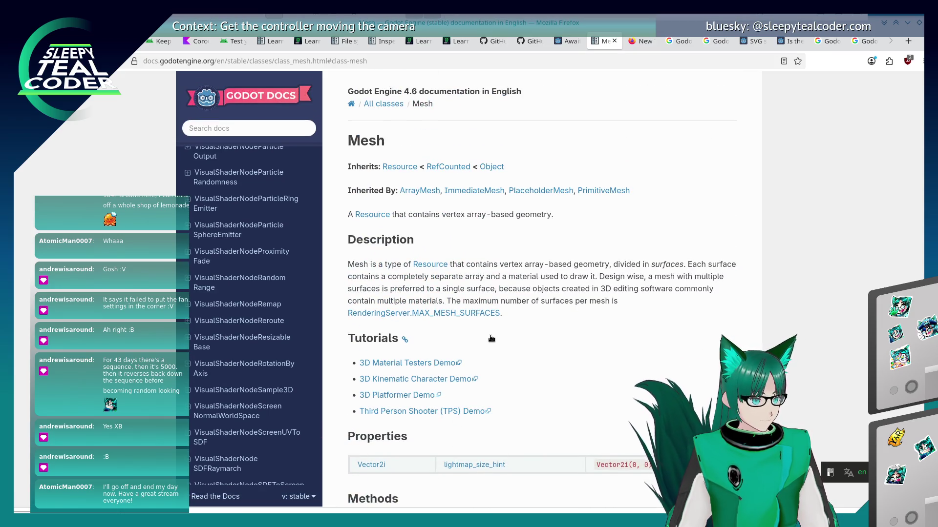
pyautogui.hotkey('alt', 'Tab')
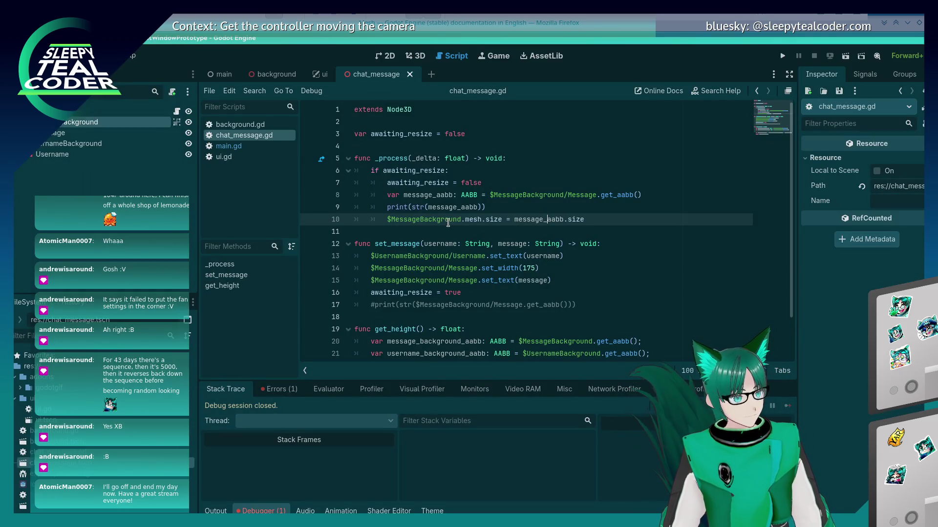
pyautogui.moveTo(473, 218)
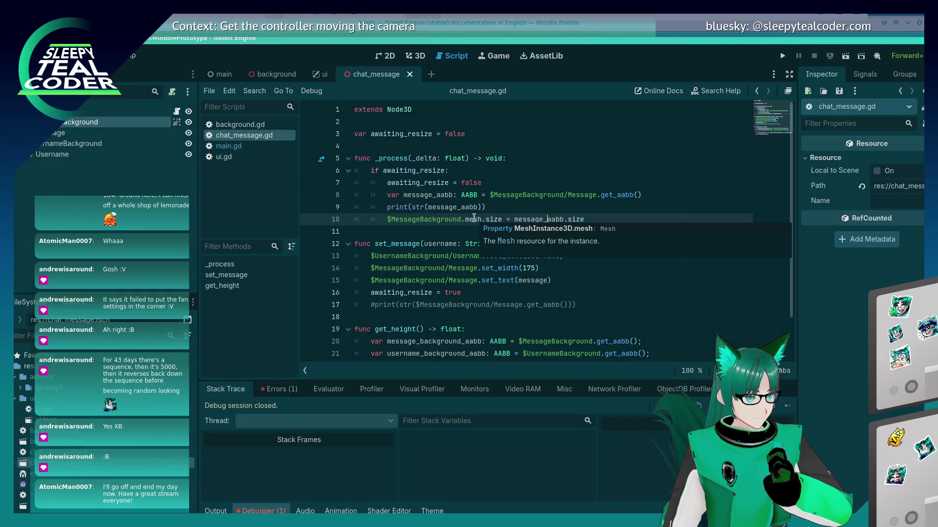
pyautogui.press('BackSpace')
pyautogui.press('BackSpace')
pyautogui.press('BackSpace')
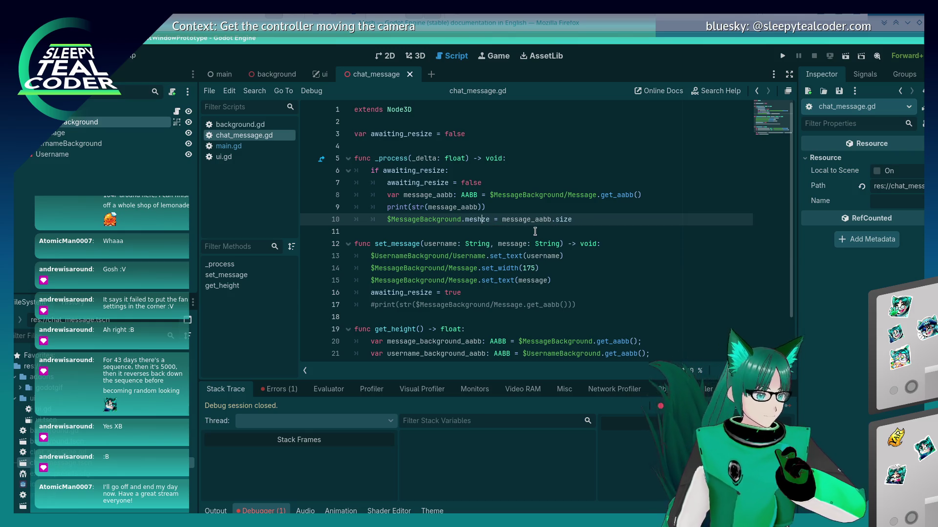
pyautogui.write('.')
pyautogui.press('BackSpace')
pyautogui.write('ze')
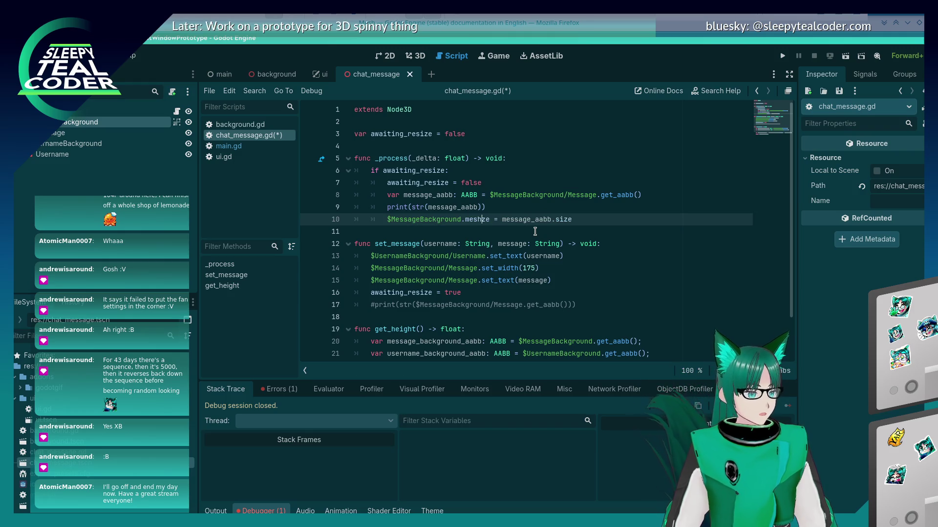
pyautogui.hotkey('ctrl', 'z')
pyautogui.hotkey('ctrl', 'z')
pyautogui.press('Up')
pyautogui.press('Return')
# - Add the comment '# TODO: Look at Mesh and see if size can be set!' and save chat_message.gd
pyautogui.write('# ')
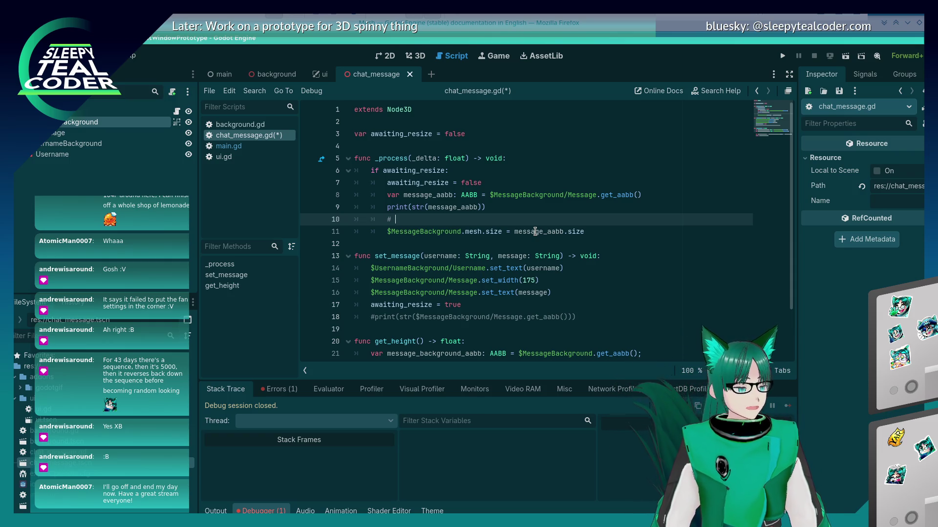
pyautogui.write('TODO:')
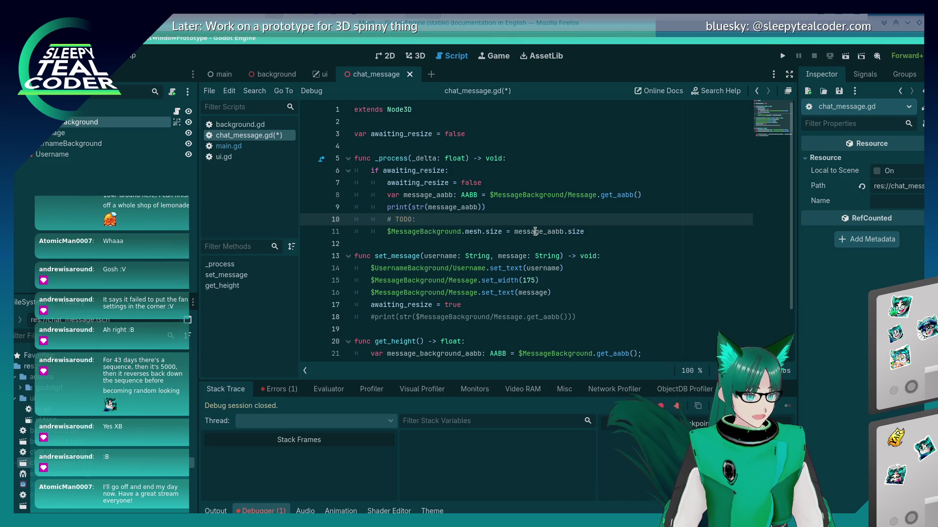
pyautogui.write(' Look at Mes')
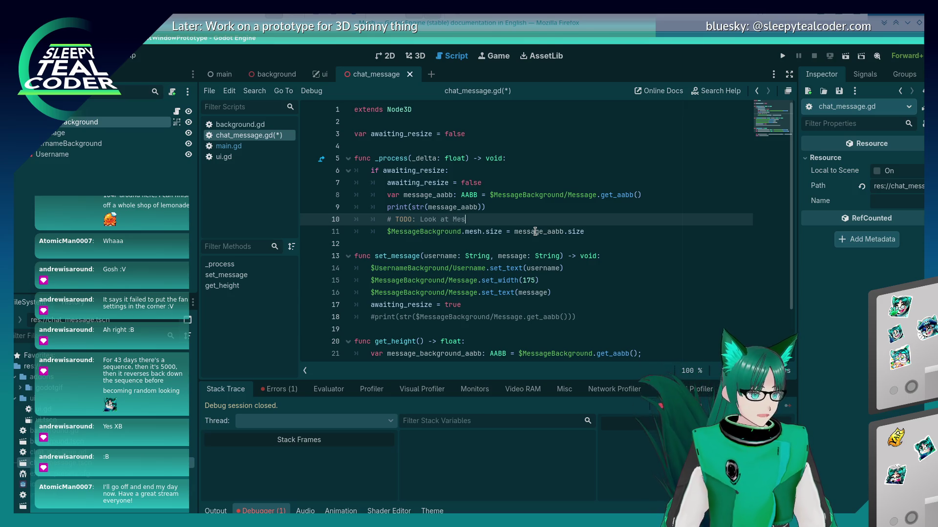
pyautogui.write('h and see if s')
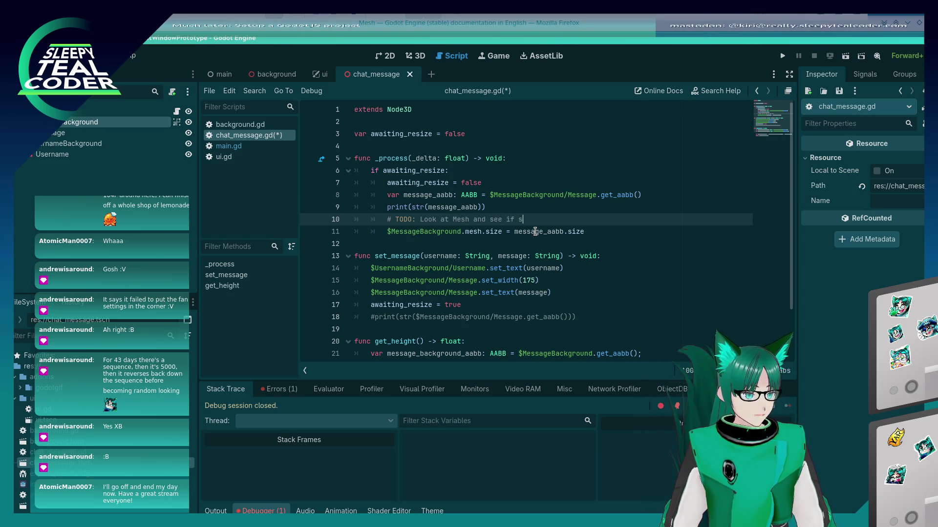
pyautogui.write('ize can be set!')
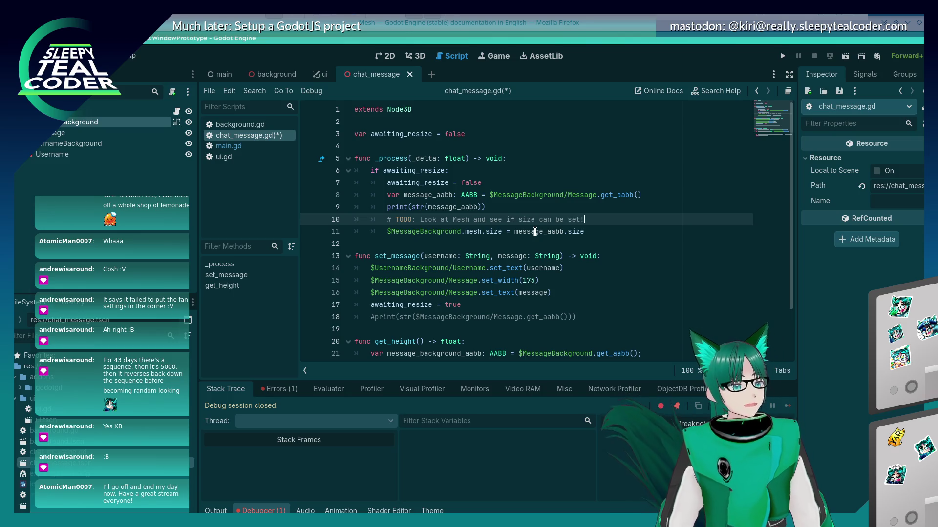
pyautogui.hotkey('ctrl', 's')
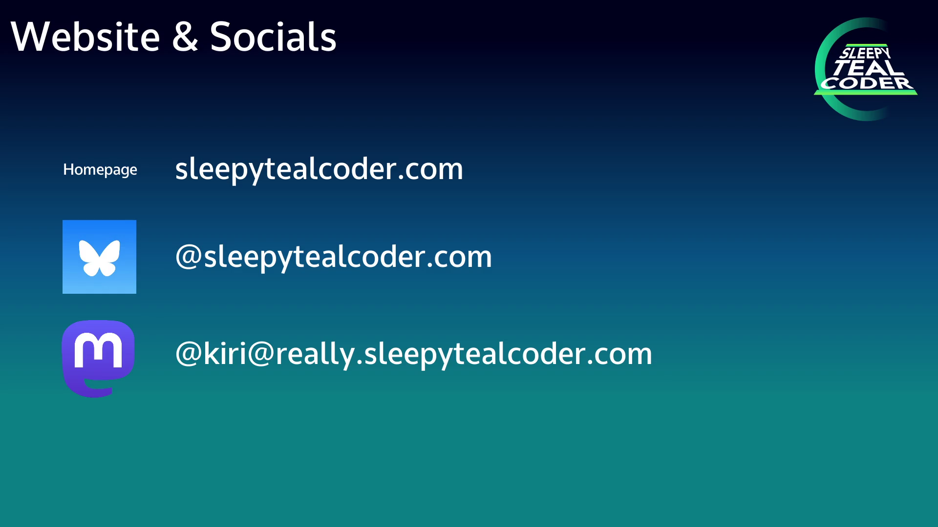
pyautogui.press('Right')
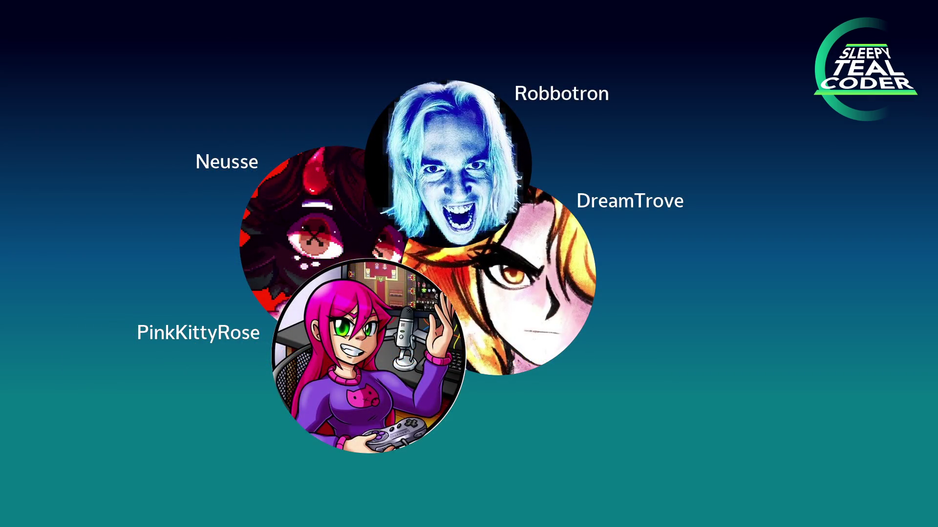